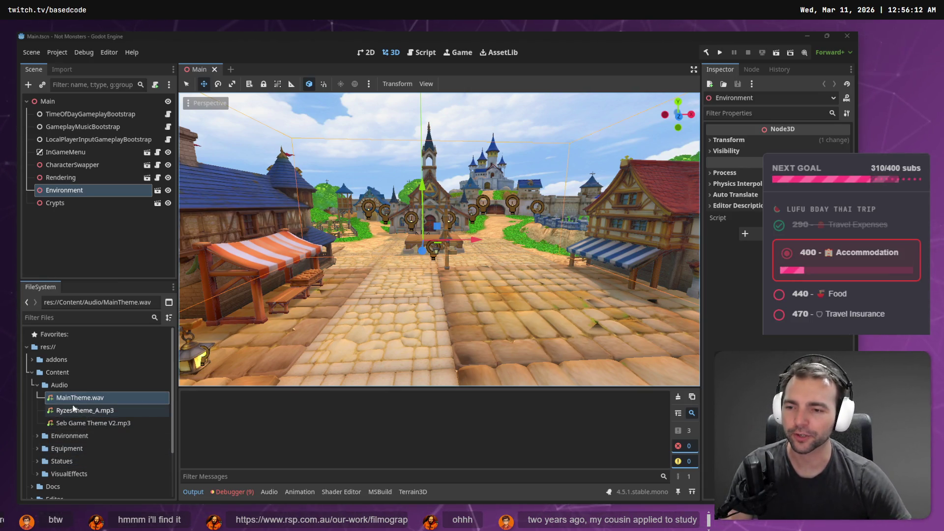
Glance over the Not Monsters FileSystem dock, then switch to the ChatGPT browser window
scroll(49, 411, "down", 3)
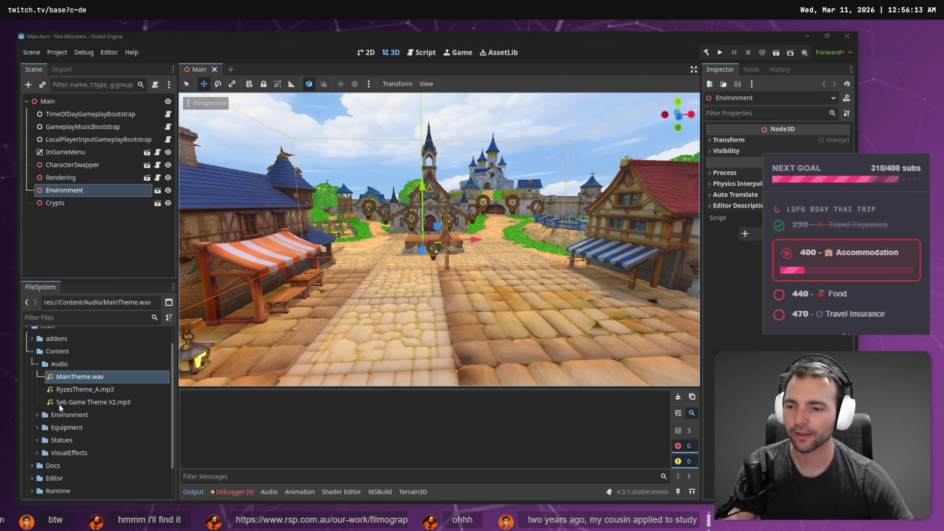
scroll(48, 414, "up", 3)
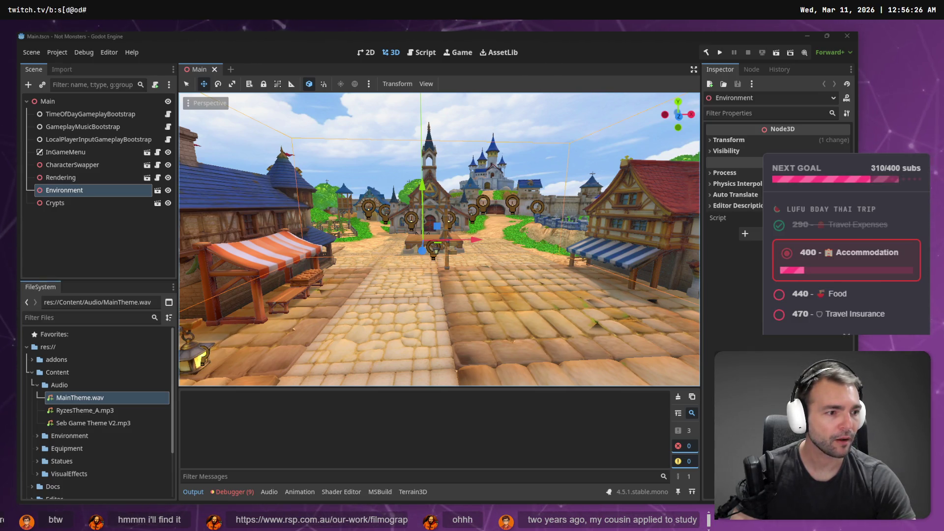
key("alt+Tab")
Start a new ChatGPT chat with Not Monsters GDD.md attached from Downloads
left_click(30, 106)
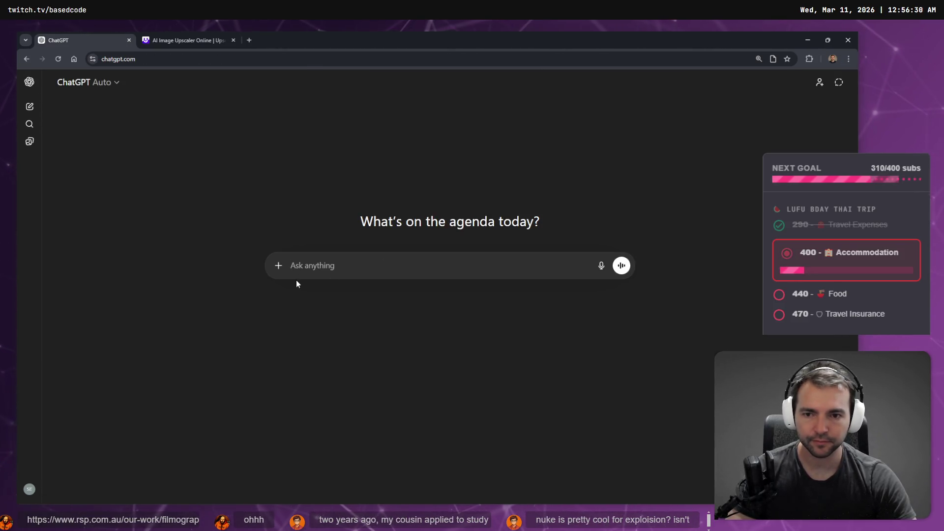
left_click(278, 265)
left_click(311, 288)
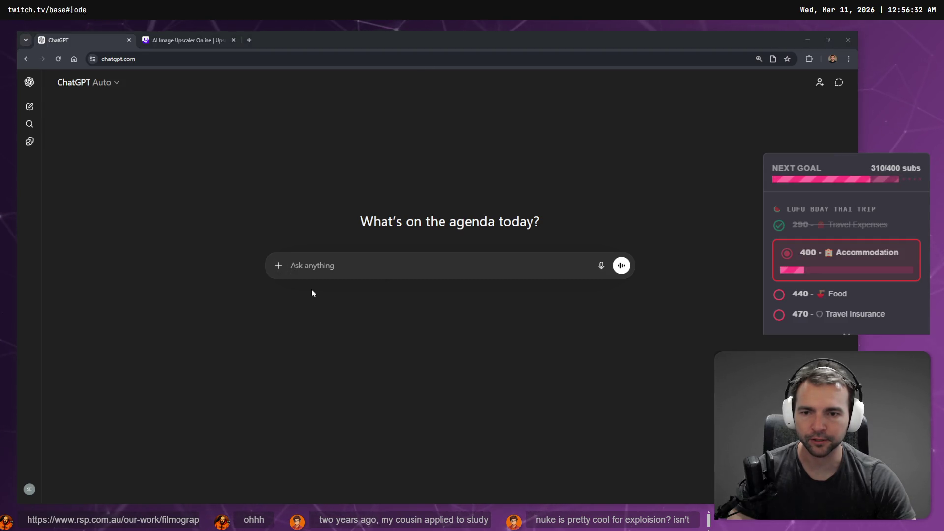
left_click(238, 54)
type("GDD")
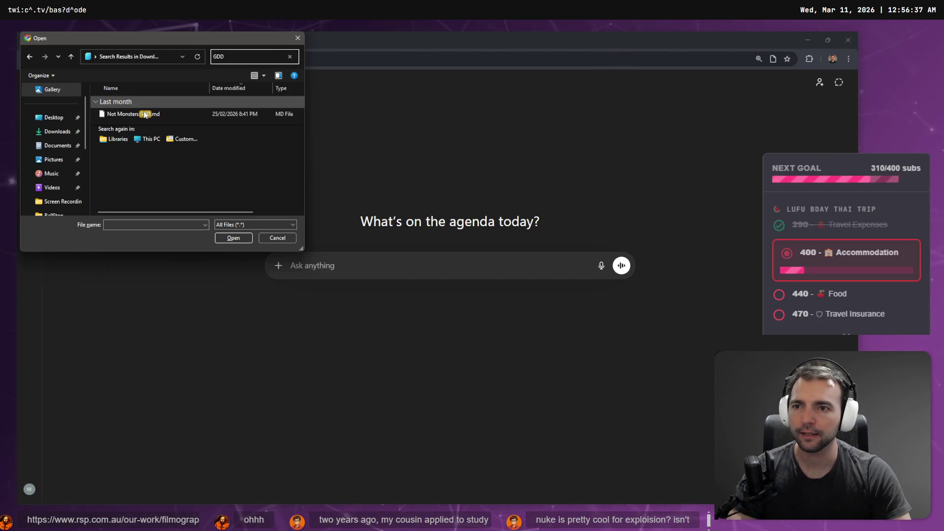
double_click(138, 109)
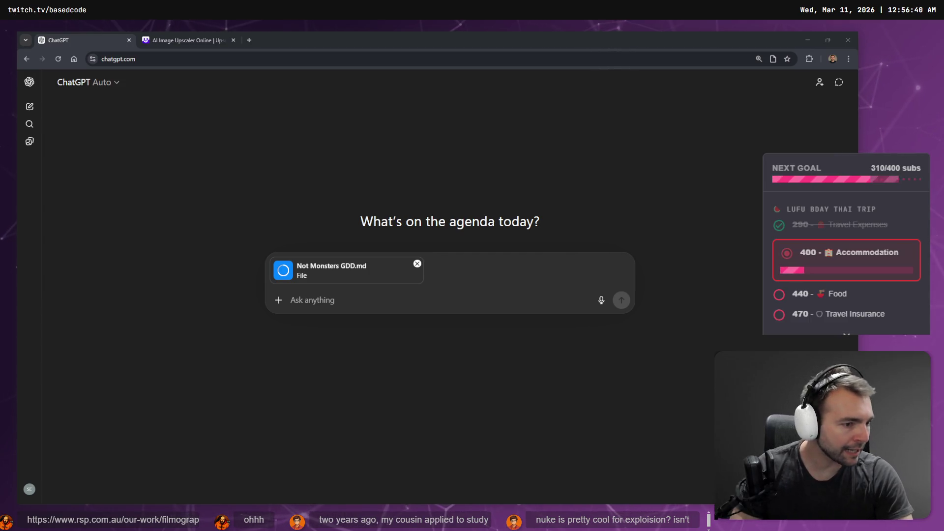
key("alt+Tab")
scroll(314, 166, "down", 10)
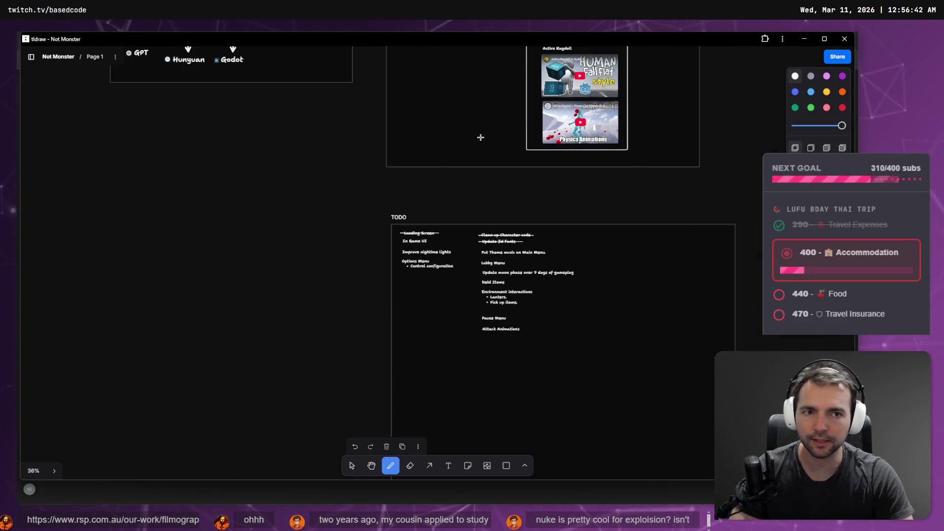
Find the Menu Mockups frame on the tldraw board and copy its style prompt text
left_click_drag(427, 339, 47, 213)
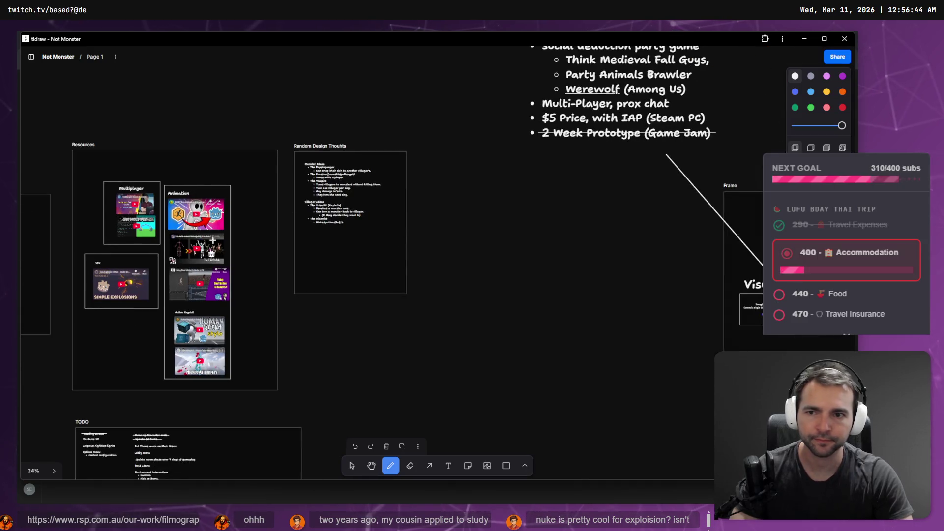
mouse_move(544, 410)
left_mouse_down()
mouse_move(487, 334)
mouse_move(206, 108)
left_mouse_up()
scroll(213, 312, "up", 5)
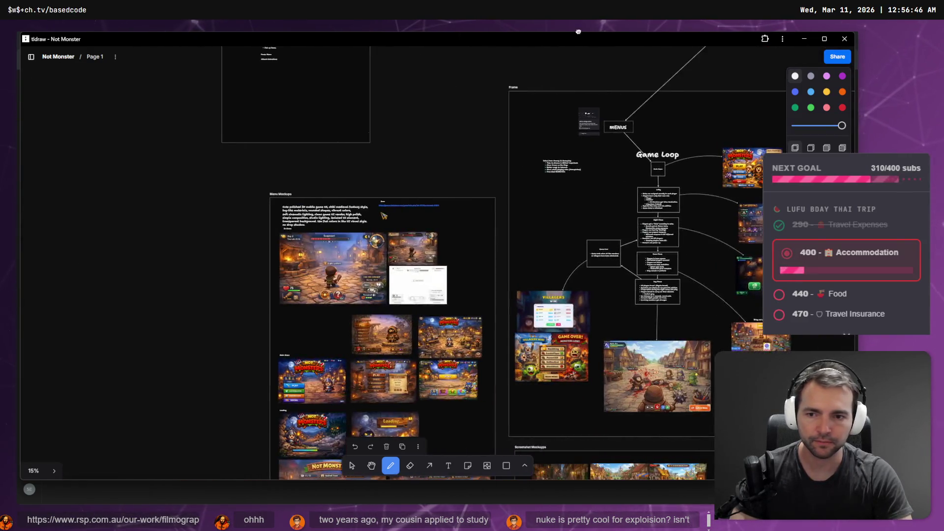
left_click_drag(213, 313, 421, 202)
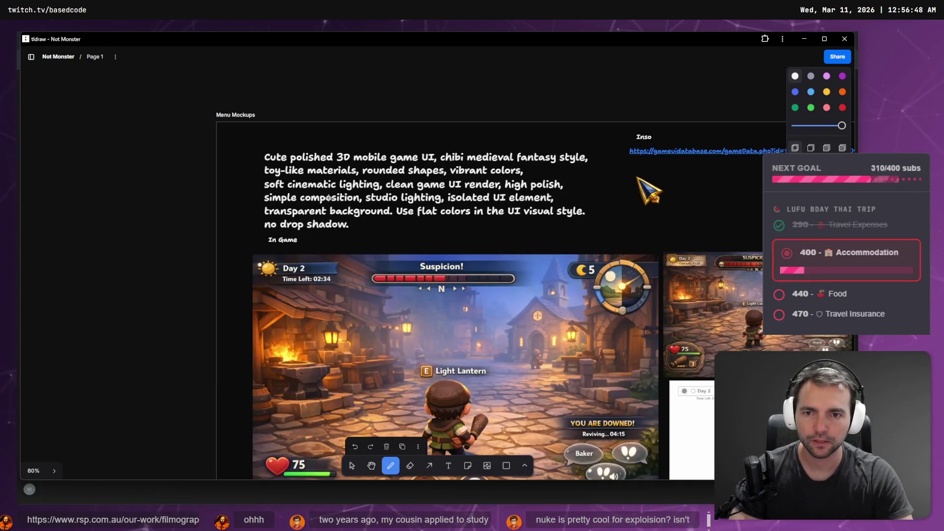
left_click(352, 465)
left_click(299, 202)
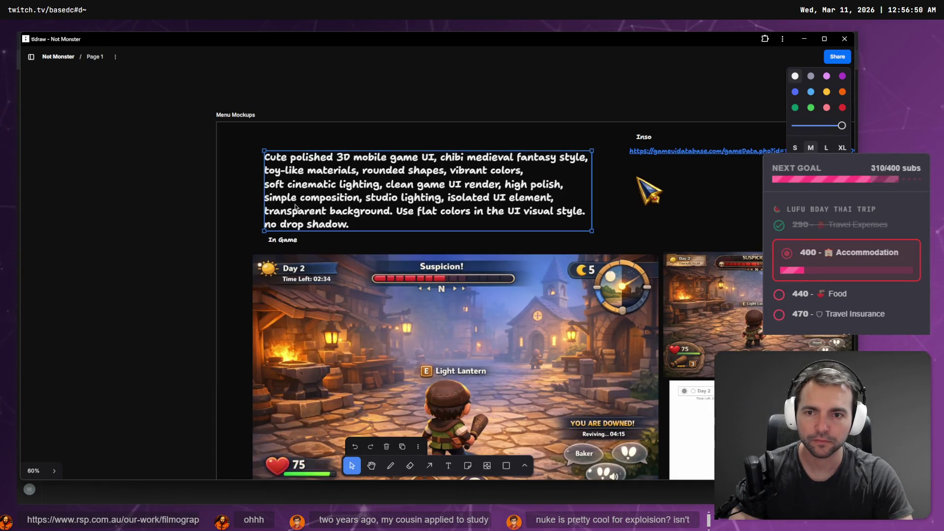
double_click(299, 202)
key("ctrl+c")
key("alt+Tab")
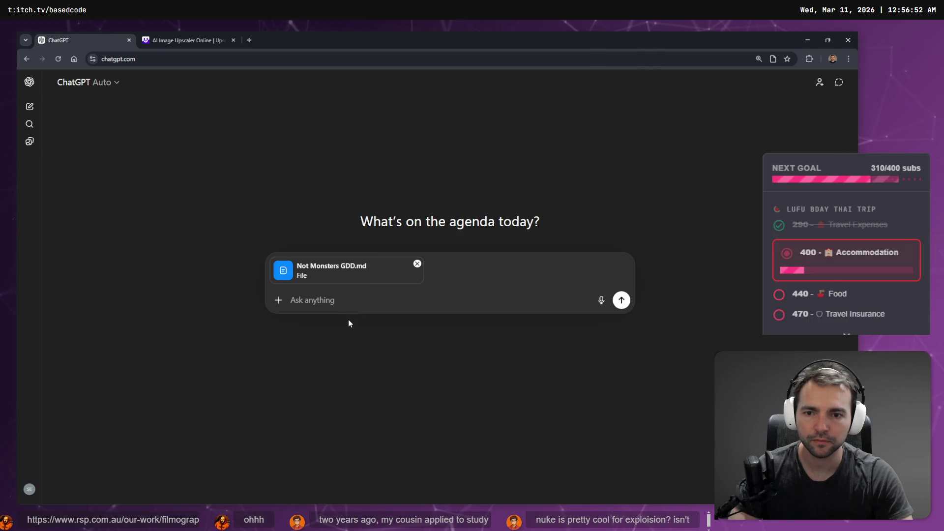
Paste the 'Cute polished 3D mobile game UI…' style prompt and add blank lines above it
key("ctrl+v")
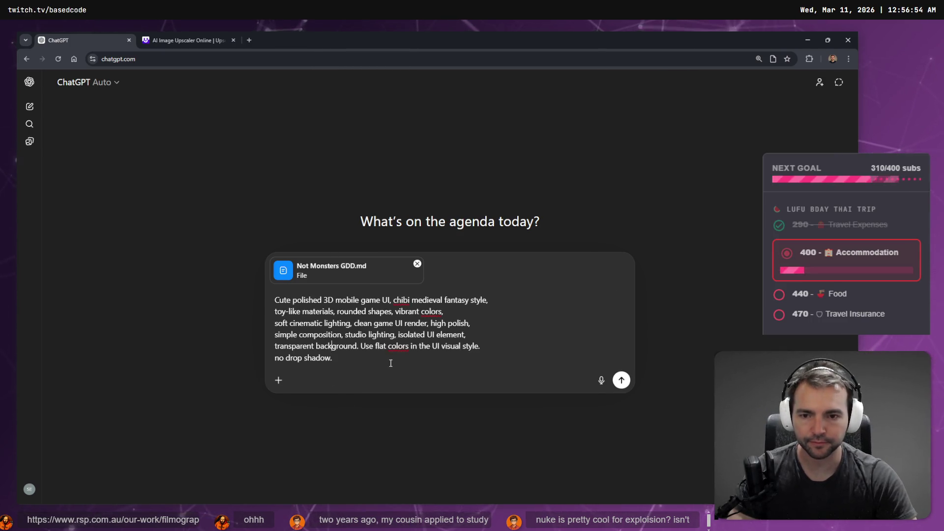
key("ctrl+Home")
key("shift+Return")
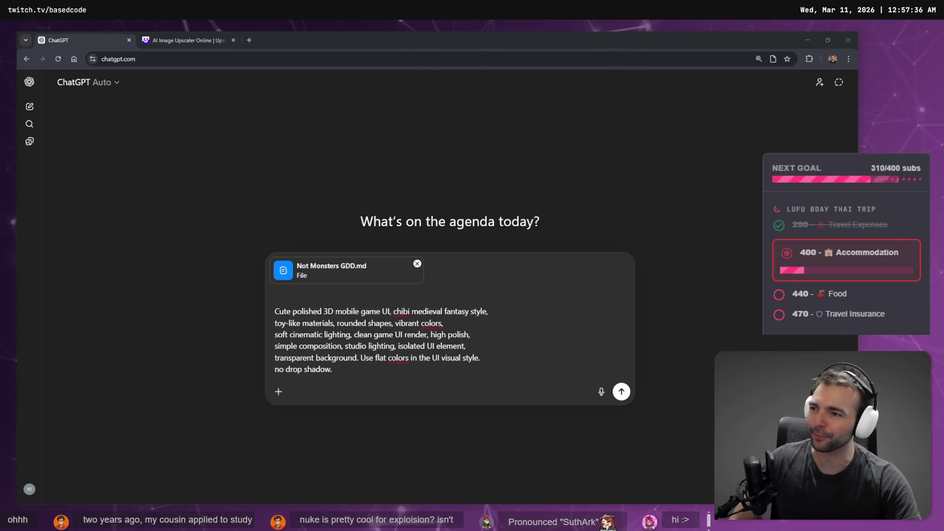
left_click(422, 372)
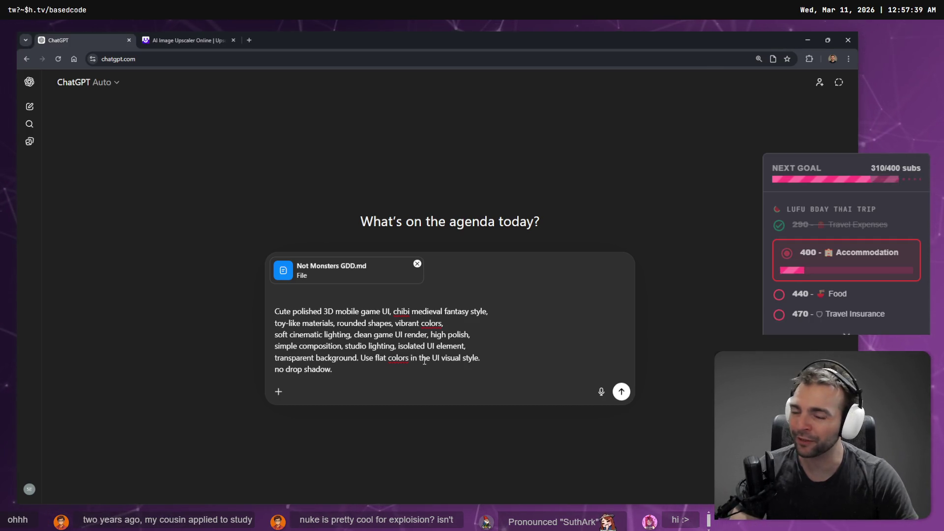
key("shift+Return")
key("shift+Return")
Wrap the style prompt in ``` code fences above and below 'no drop shadow.'
left_click(311, 297)
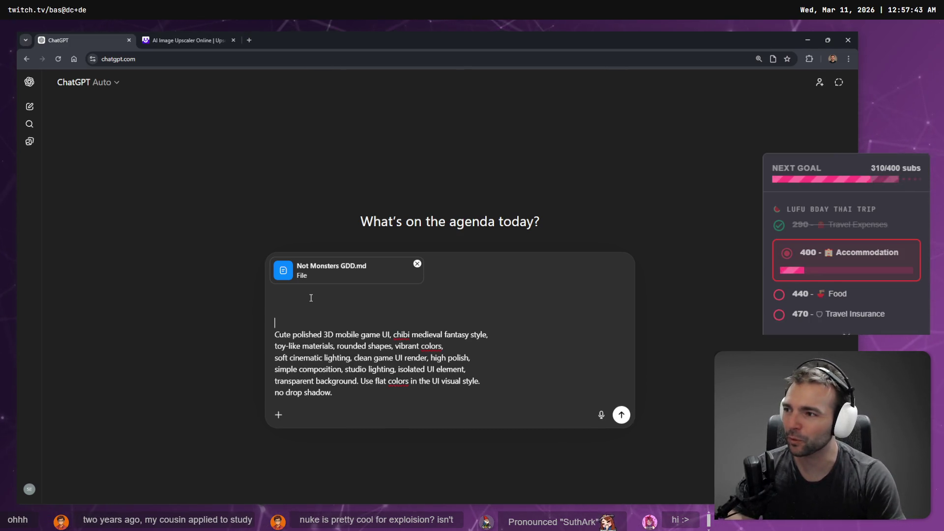
left_click(285, 320)
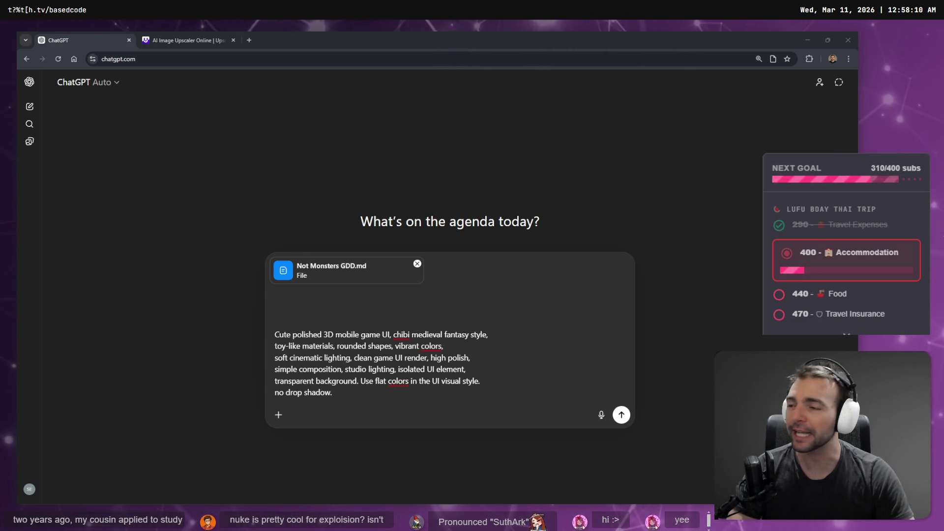
left_click(338, 314)
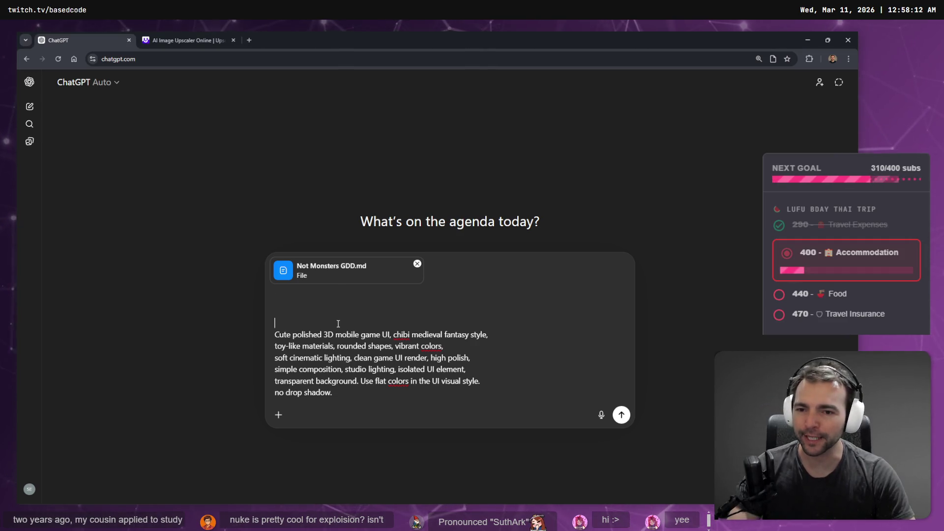
type("```")
left_click(359, 392)
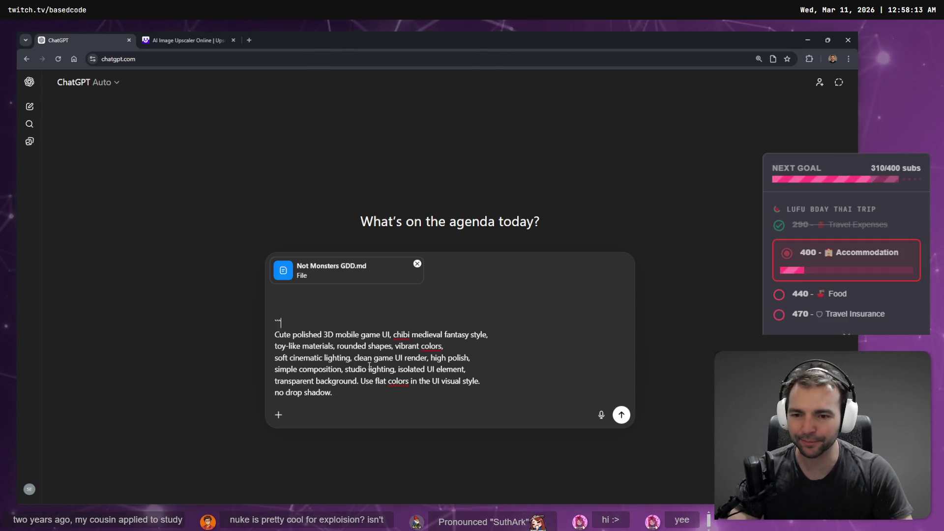
key("shift+Return")
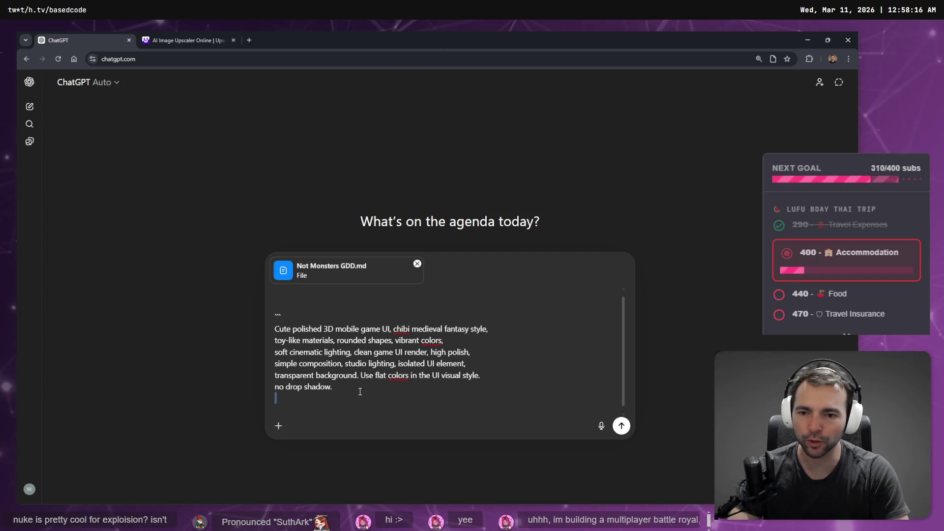
type("```")
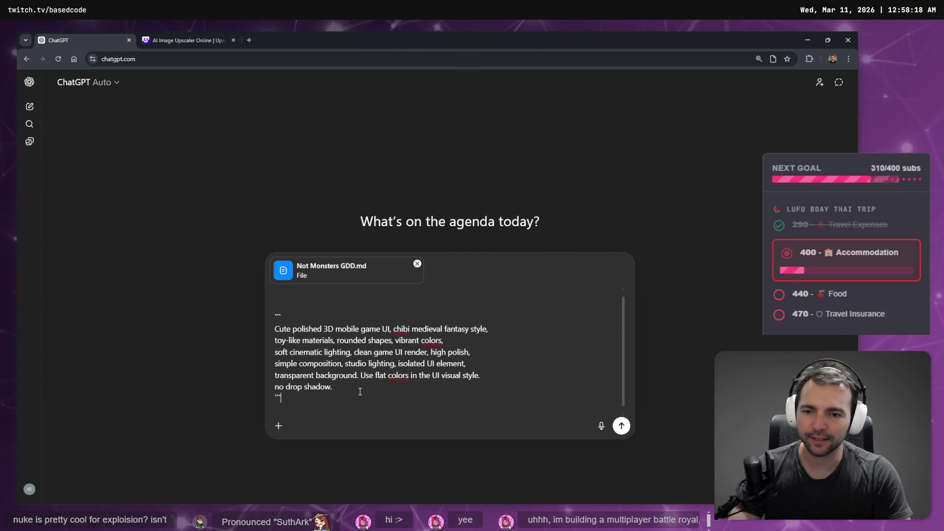
Remove the stray blank line above the opening fence and make room for a dictated request
key("ctrl+Home")
key("Delete")
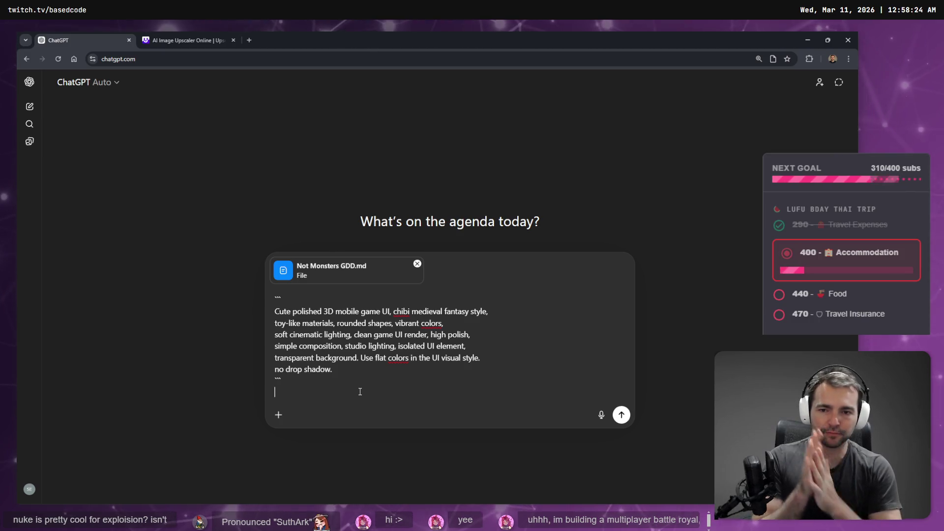
key("Return")
key("Return")
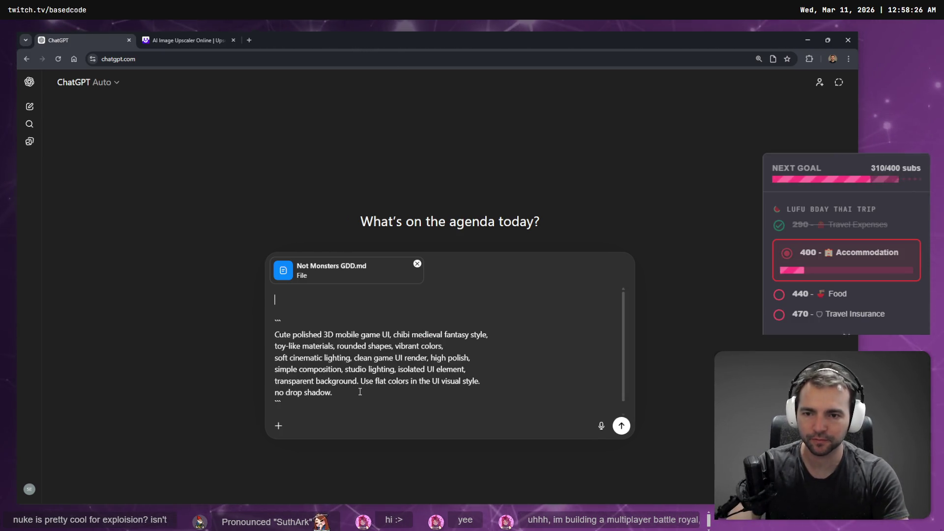
key("super+h")
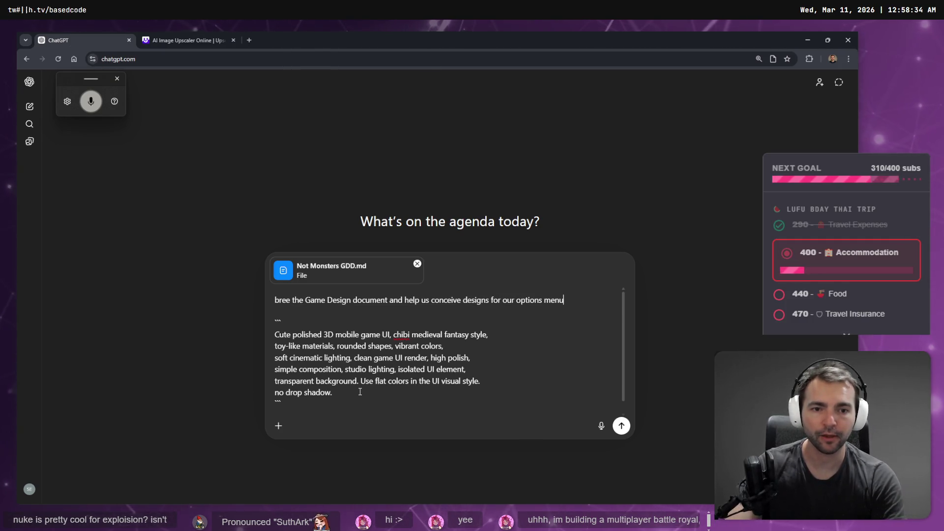
Dictate the options-menu request, correcting 'bree' to 'Read' and capitalising the K
key("shift+Return")
key("shift+Return")
key("super+h")
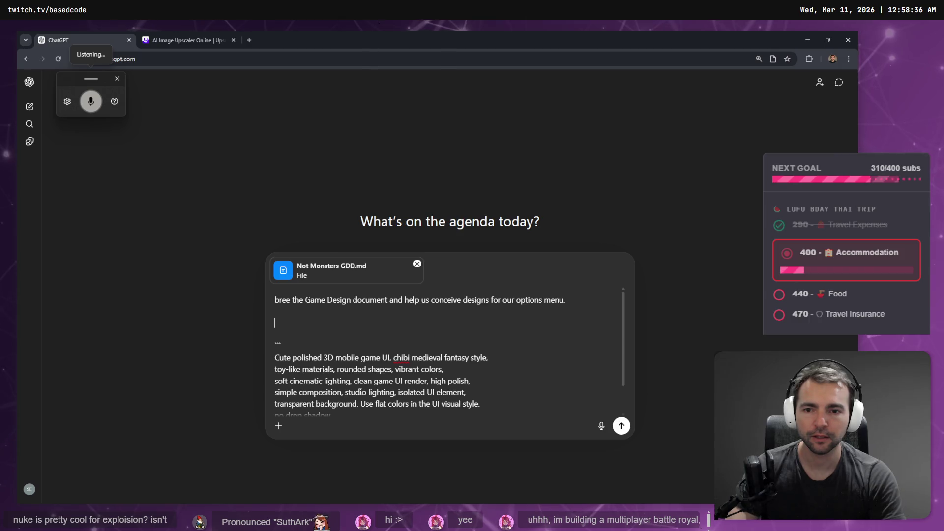
key("ctrl+Home")
key("ctrl+shift+Right")
type("Read")
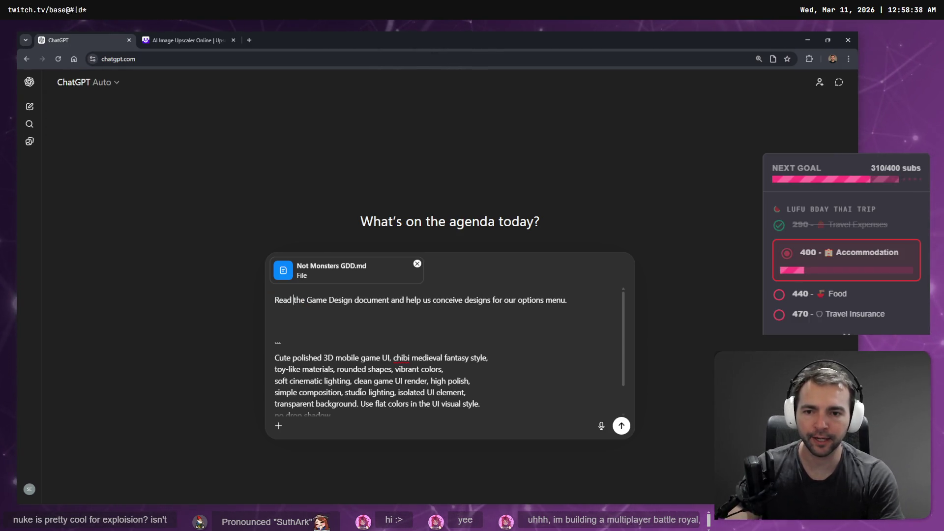
key("super+h")
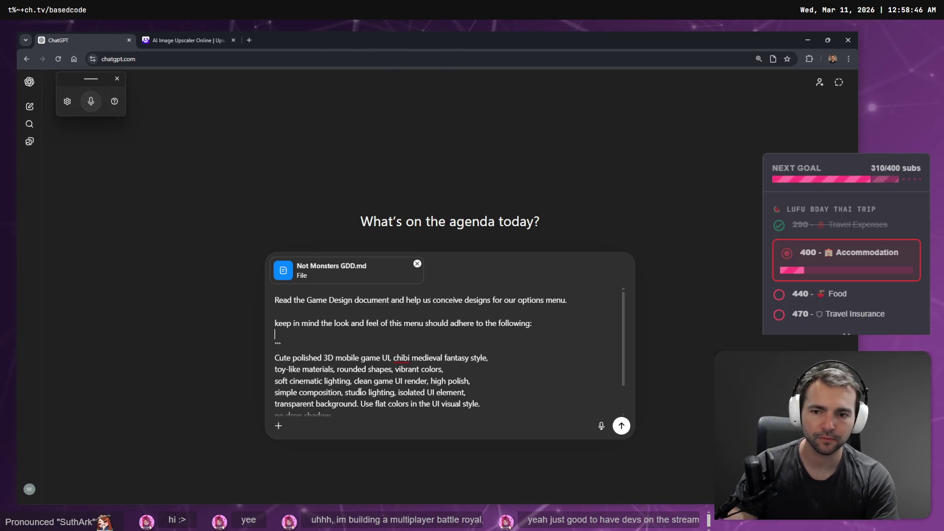
key("Up")
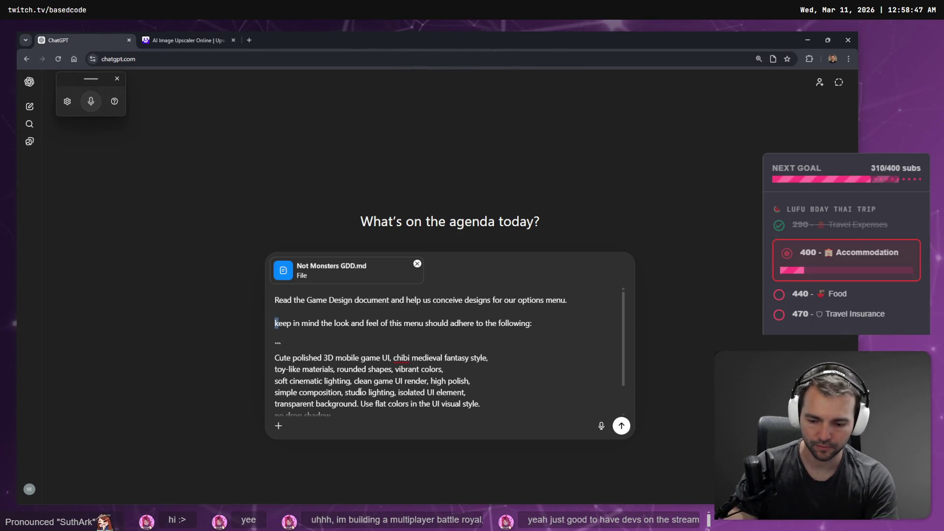
type("K")
key("Down")
Dictate an extra instruction below the style block asking for essentials first, and send
key("ctrl+End")
key("Return")
key("Return")
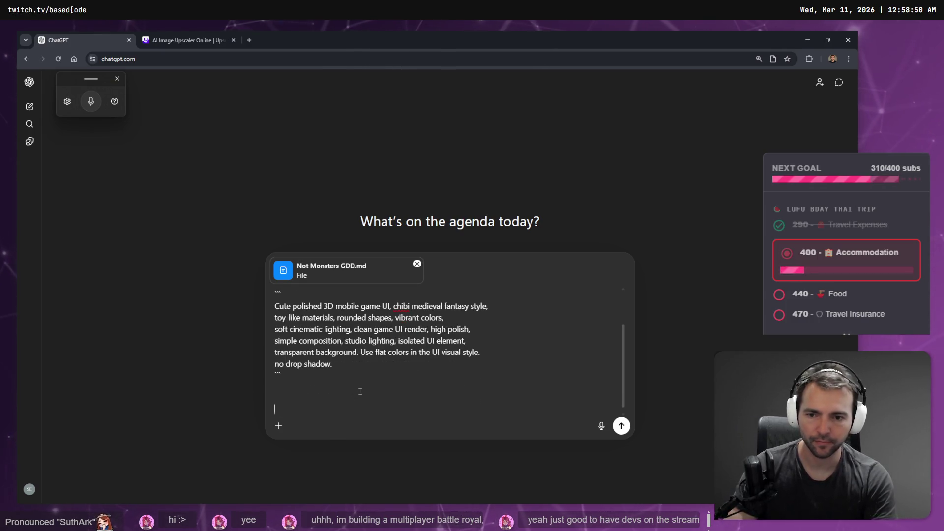
key("super+h")
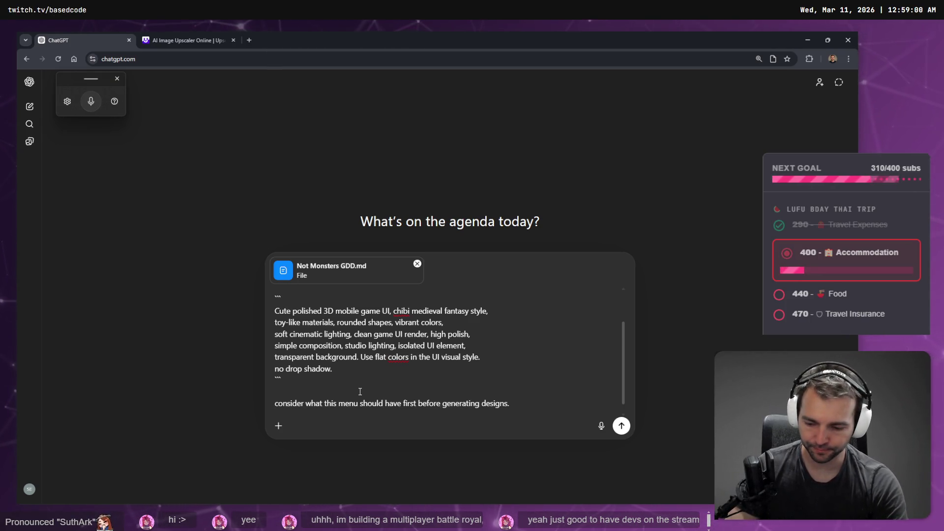
key("super+h")
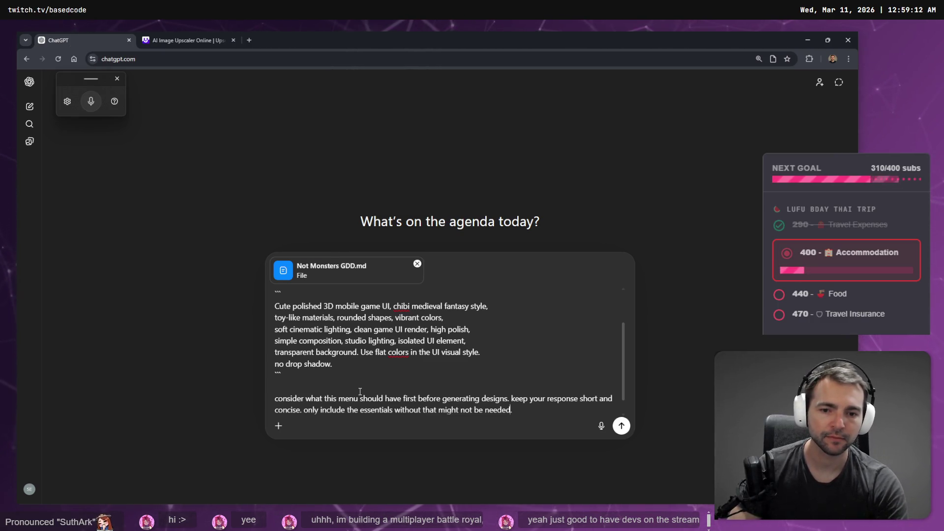
key("Return")
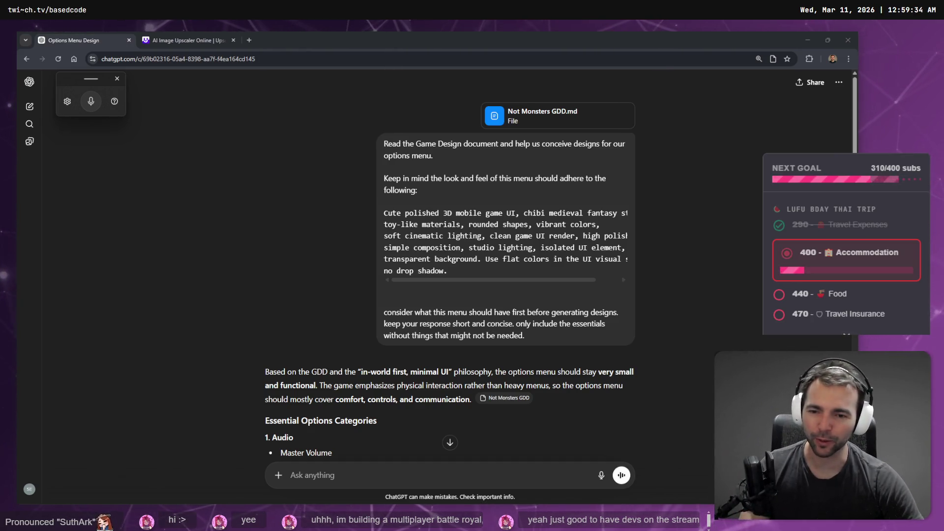
Read through the reply's Audio, Controls, Gameplay and Video categories, layout concept and visual motif
scroll(364, 300, "down", 15)
scroll(362, 313, "down", 5)
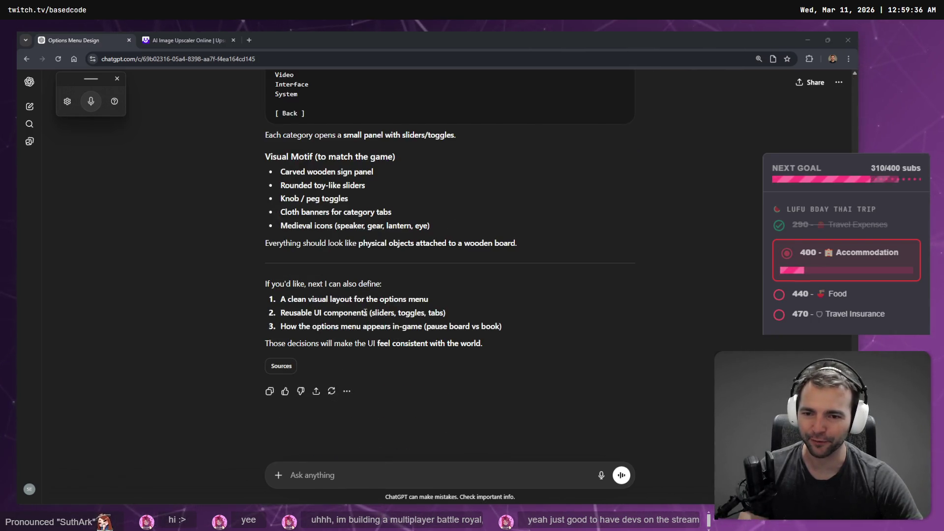
scroll(444, 307, "up", 13)
scroll(506, 290, "up", 5)
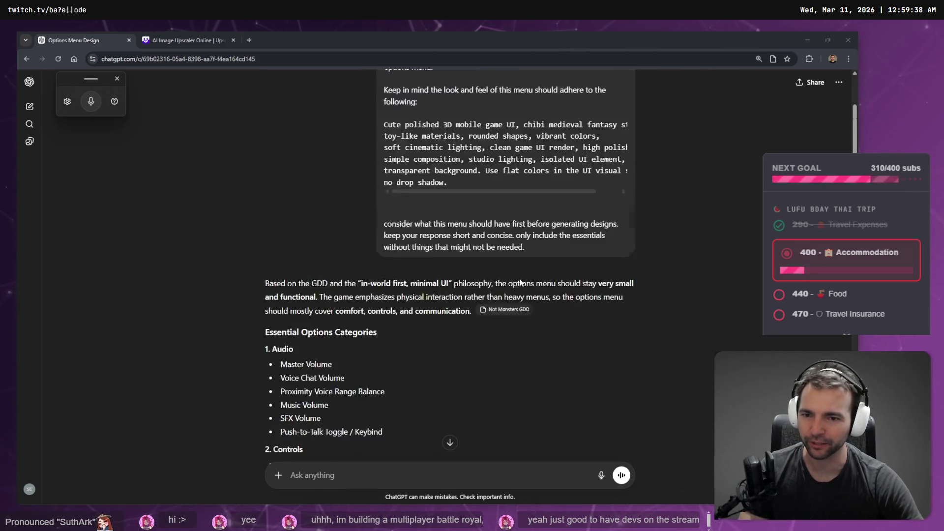
scroll(521, 288, "down", 4)
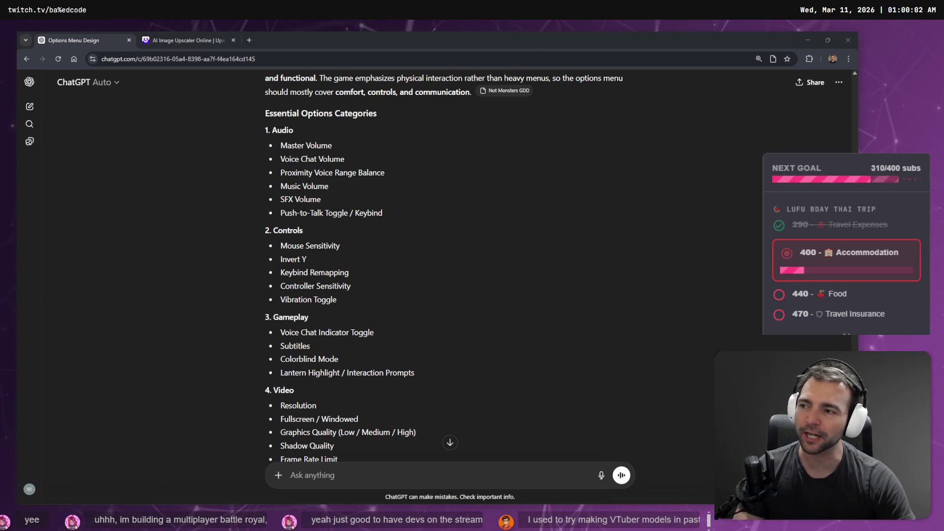
key("super+h")
scroll(440, 246, "up", 3)
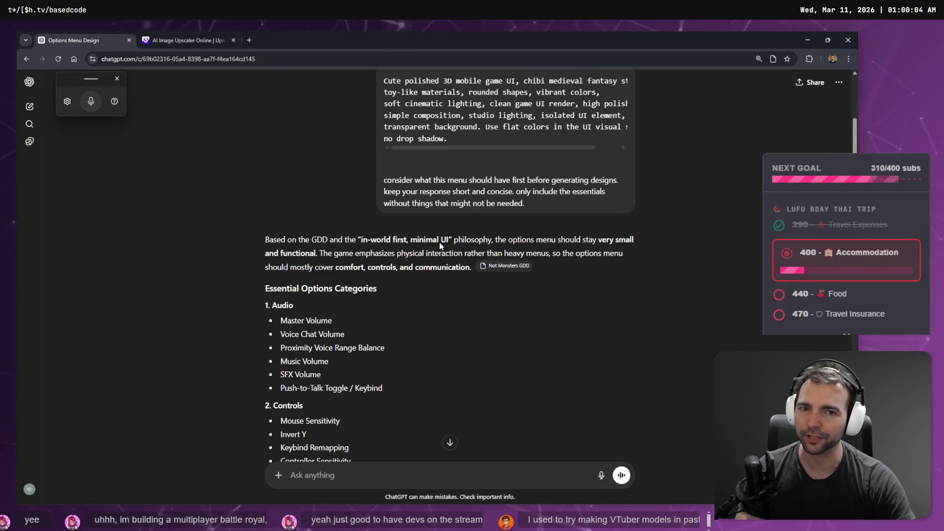
scroll(439, 245, "down", 3)
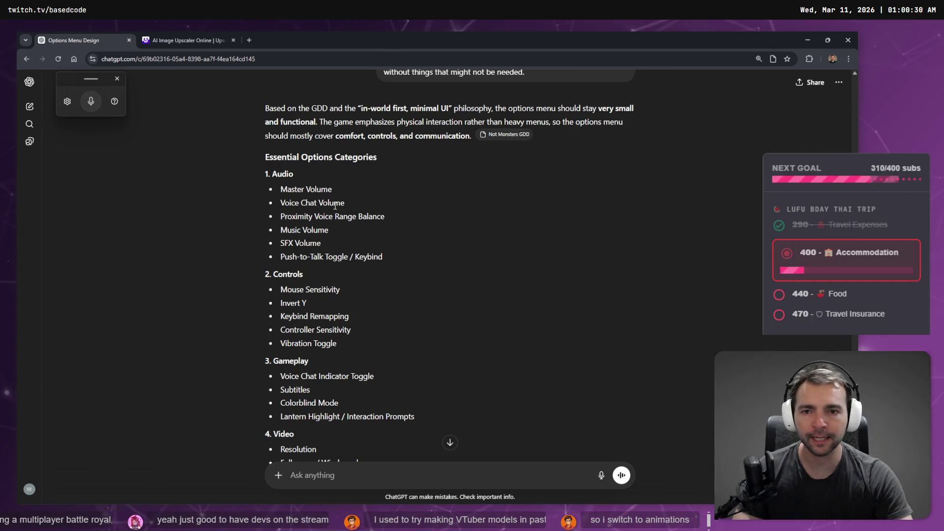
Dictate feedback dropping Proximity Voice Range, undoing the voice chat indicator sentence
left_click_drag(366, 216, 278, 217)
left_click(278, 217)
left_click_drag(415, 226, 297, 220)
left_click(319, 227)
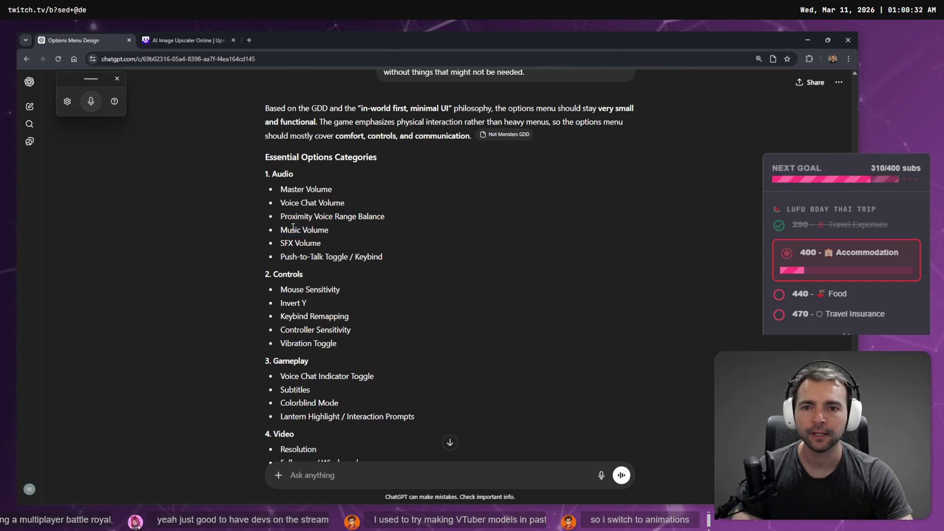
left_click(367, 485)
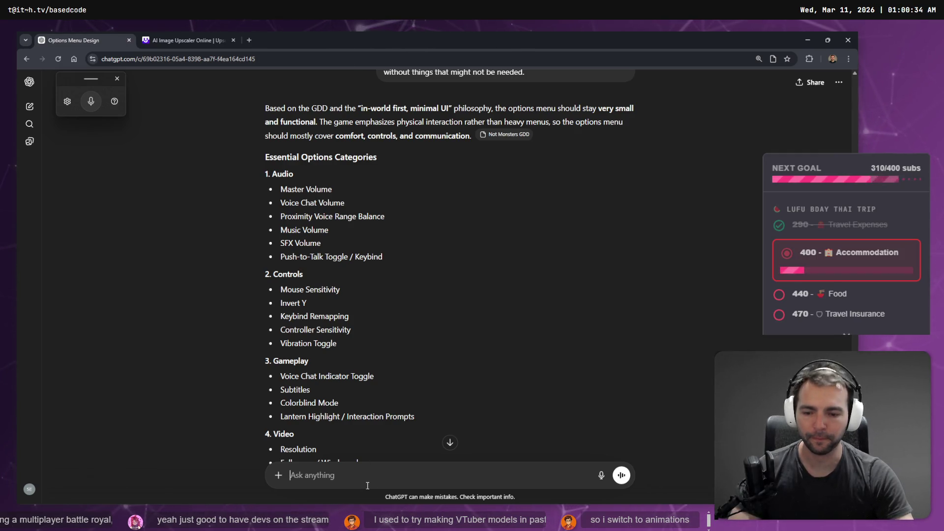
key("super+h")
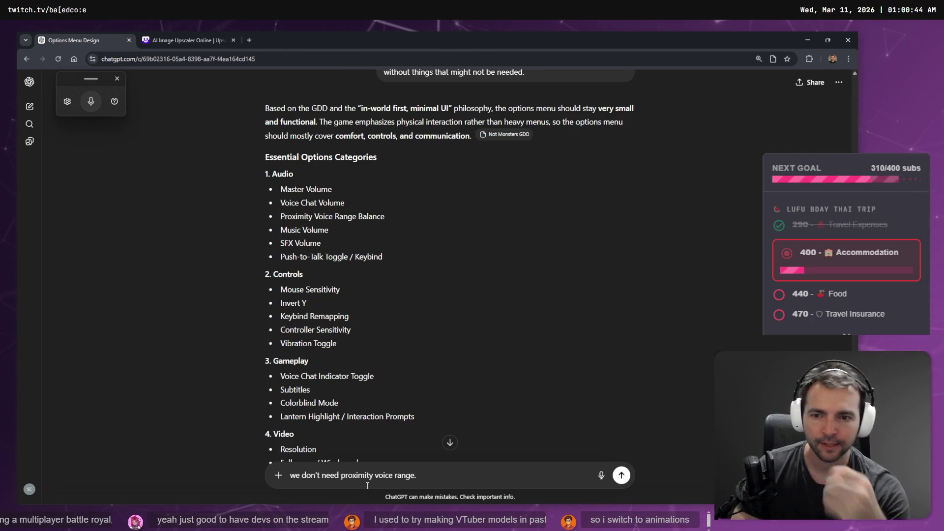
scroll(375, 446, "down", 1)
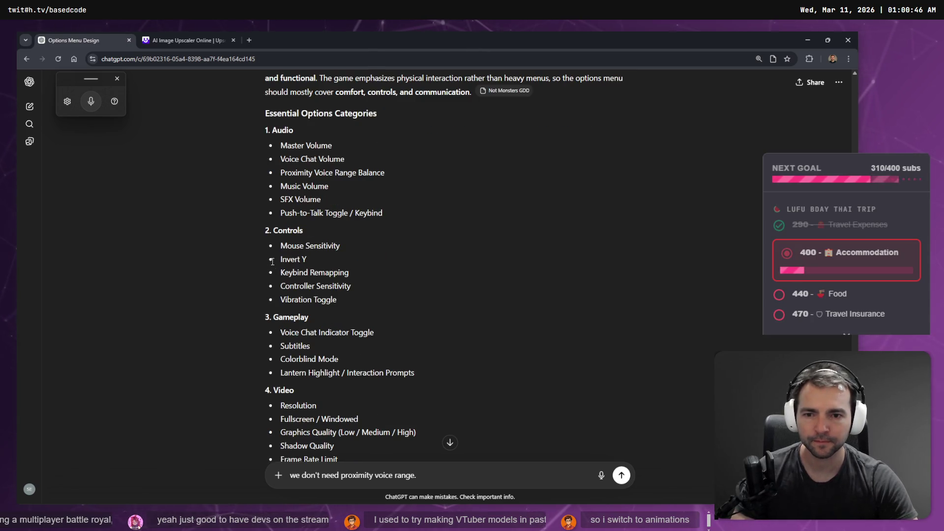
scroll(331, 260, "down", 2)
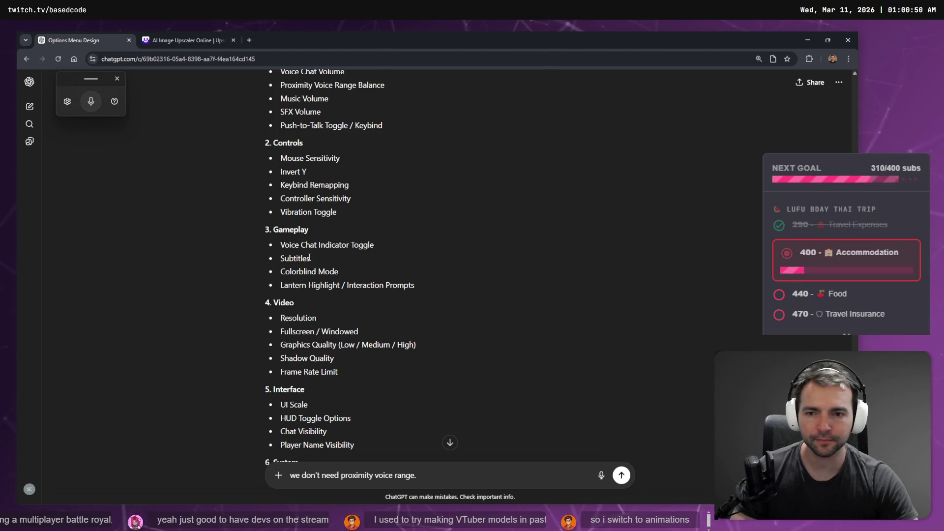
key("super+h")
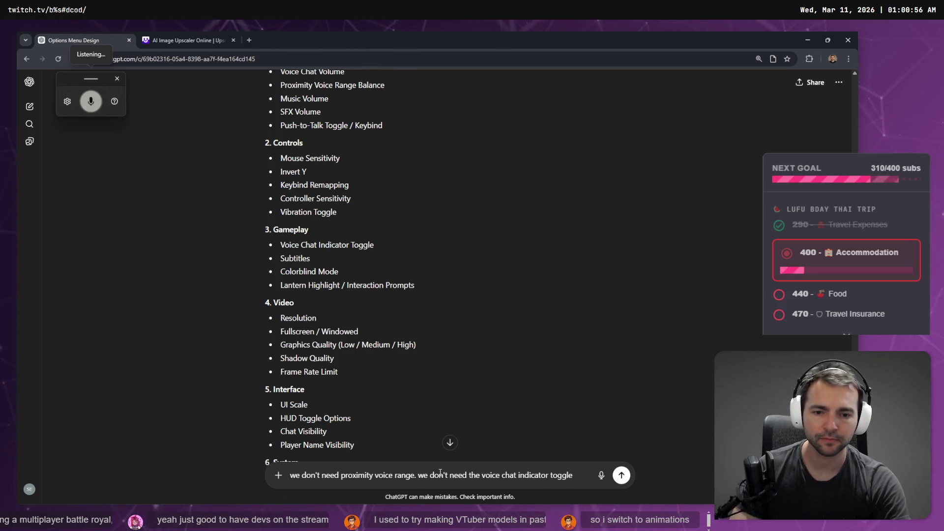
key("super+h")
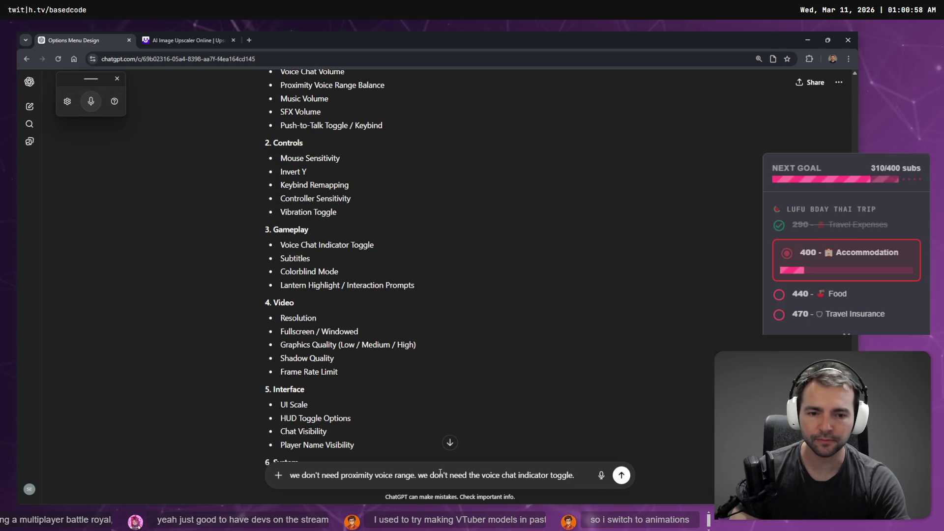
key("ctrl+z")
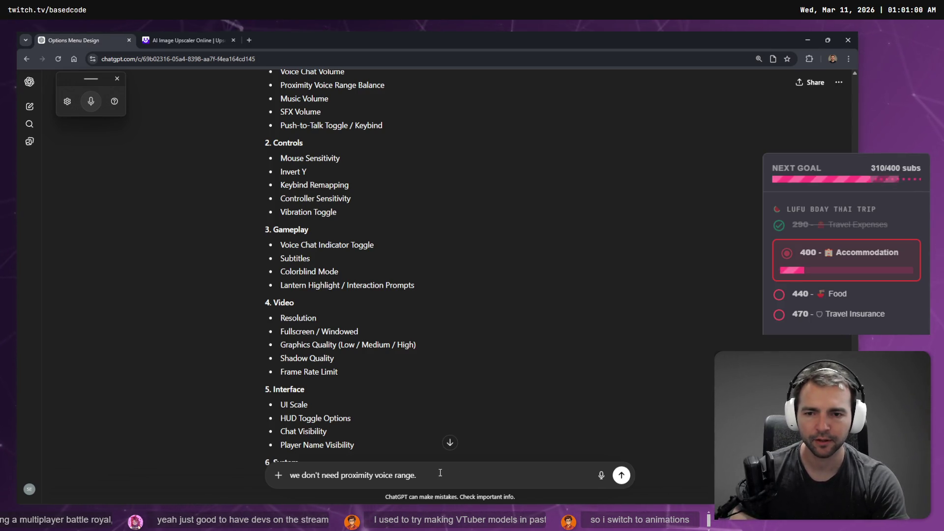
Dictate further cuts—colourblind mode, UI scale, System items—and ask for a revised layout concept
key("super+h")
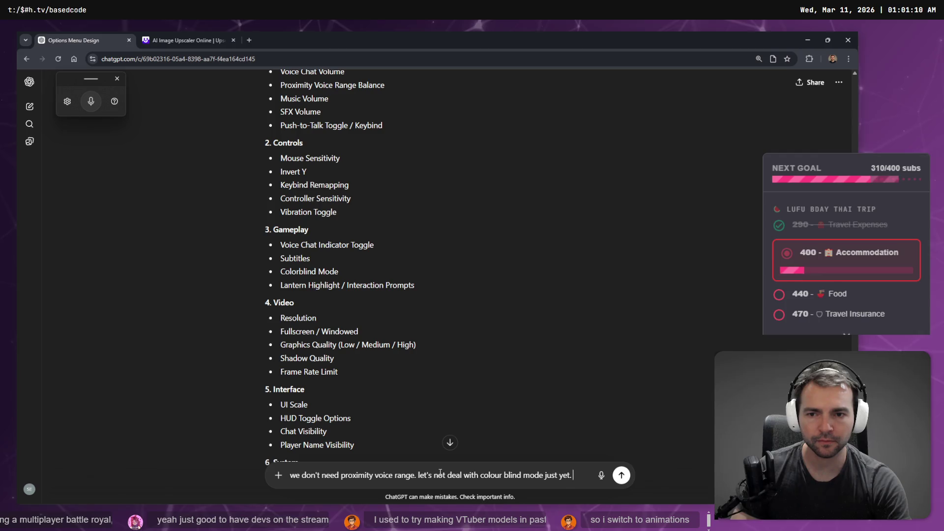
key("super+h")
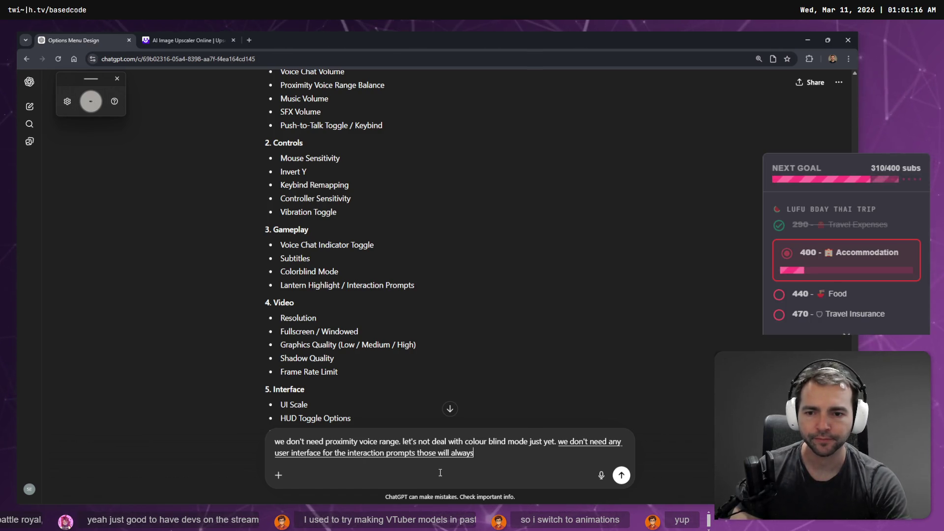
scroll(497, 182, "down", 3)
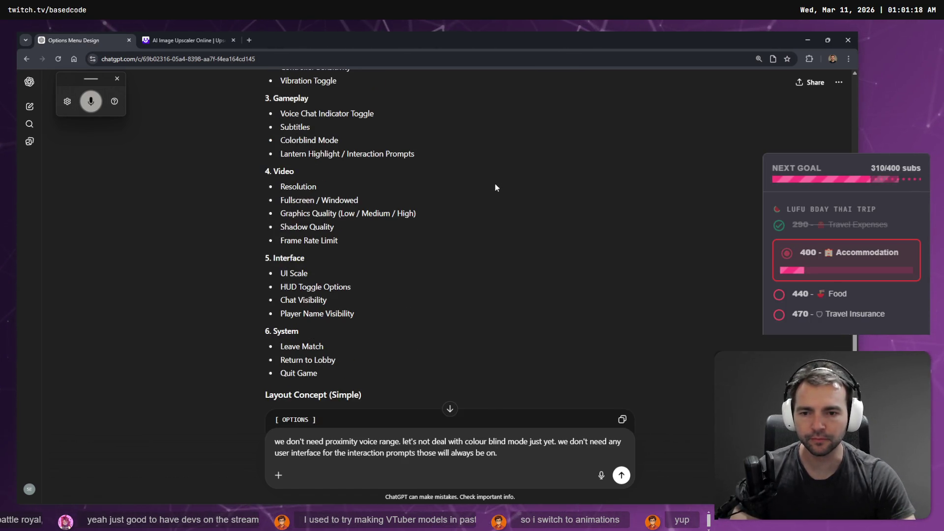
key("shift+Return")
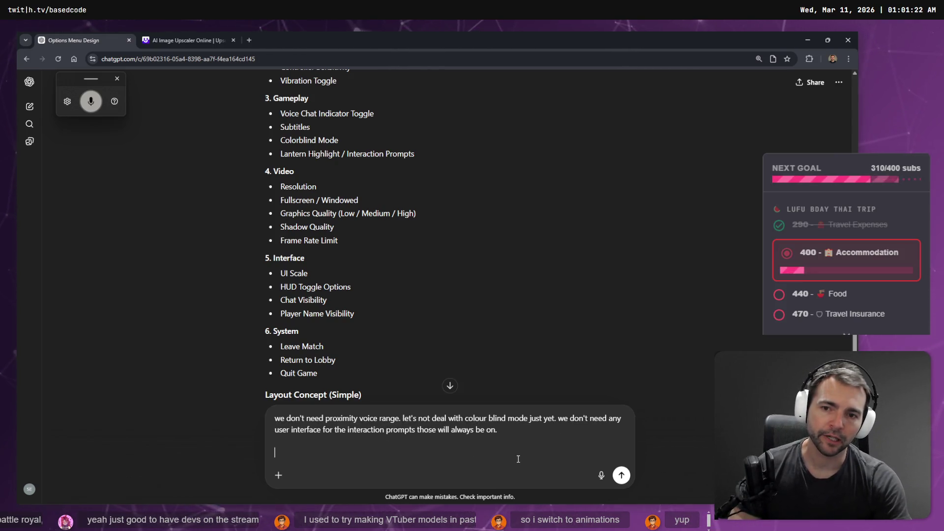
key("super+h")
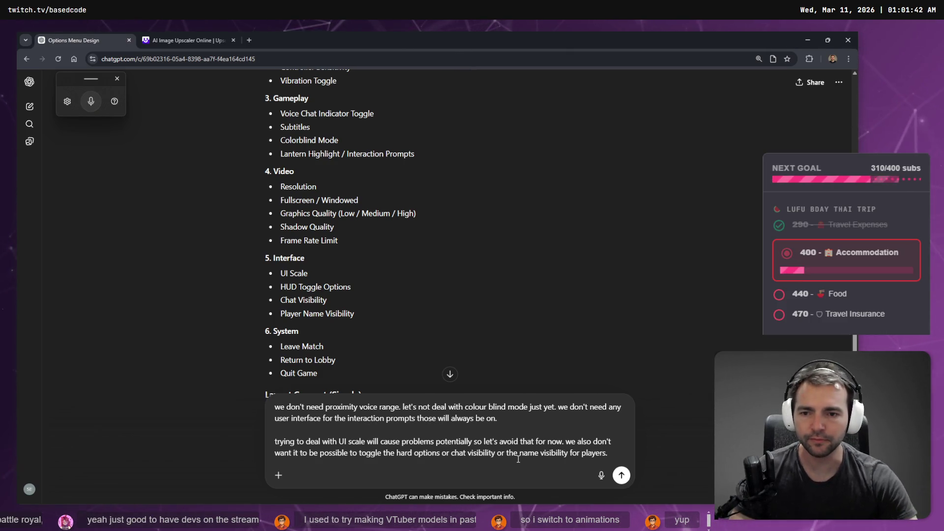
scroll(467, 235, "down", 1)
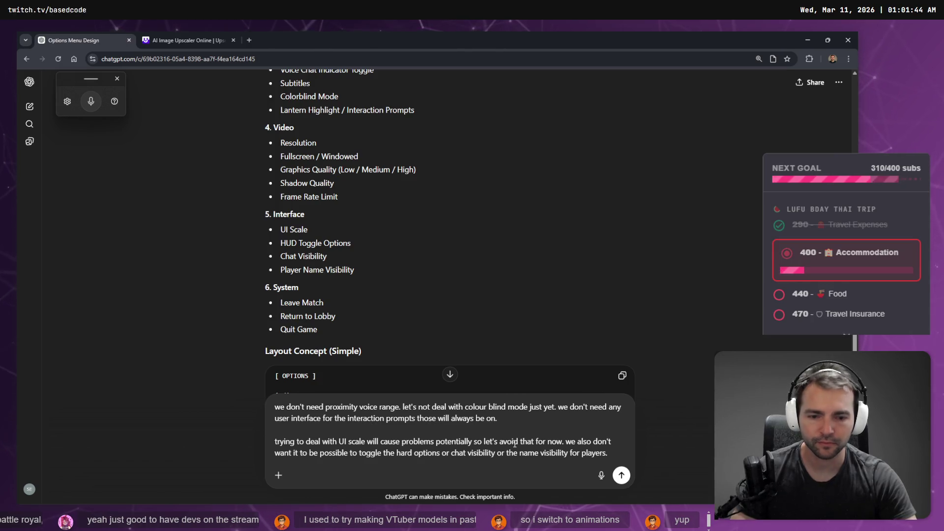
key("shift+Return")
key("shift+Return")
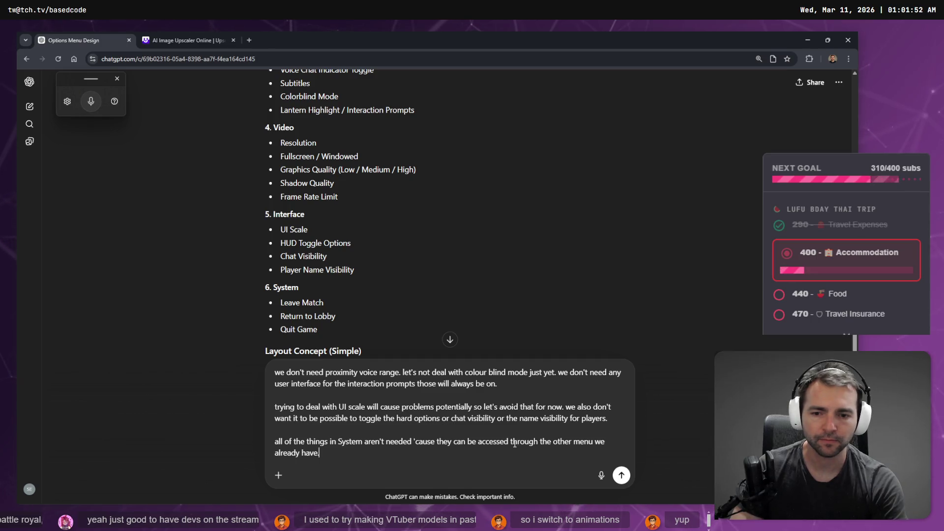
key("shift+Return")
key("shift+Return")
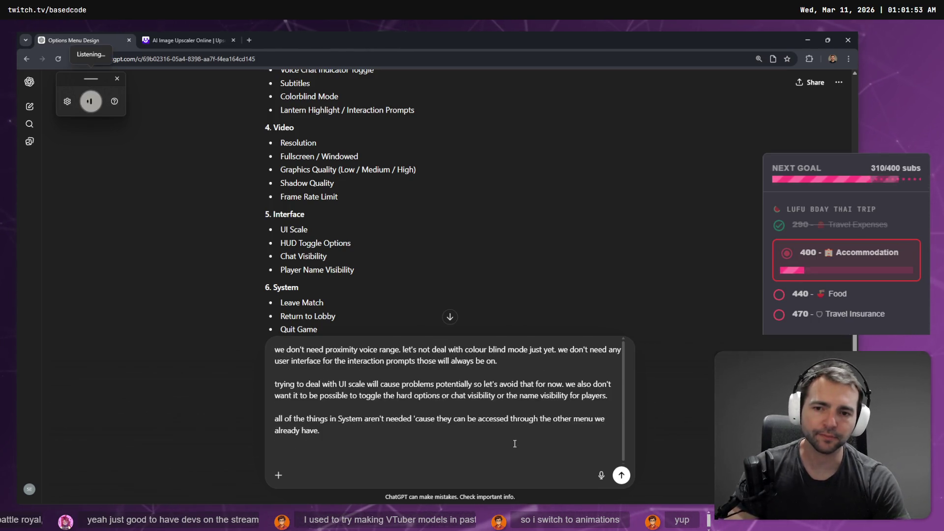
scroll(541, 216, "down", 5)
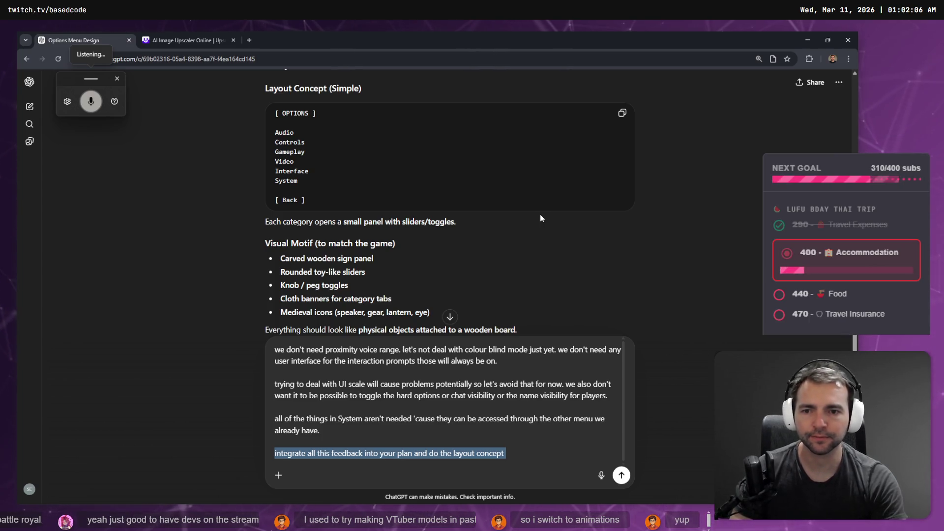
Send the feedback and review the revised plan's Visual Motif lines on toggles and cloth banners
key("Return")
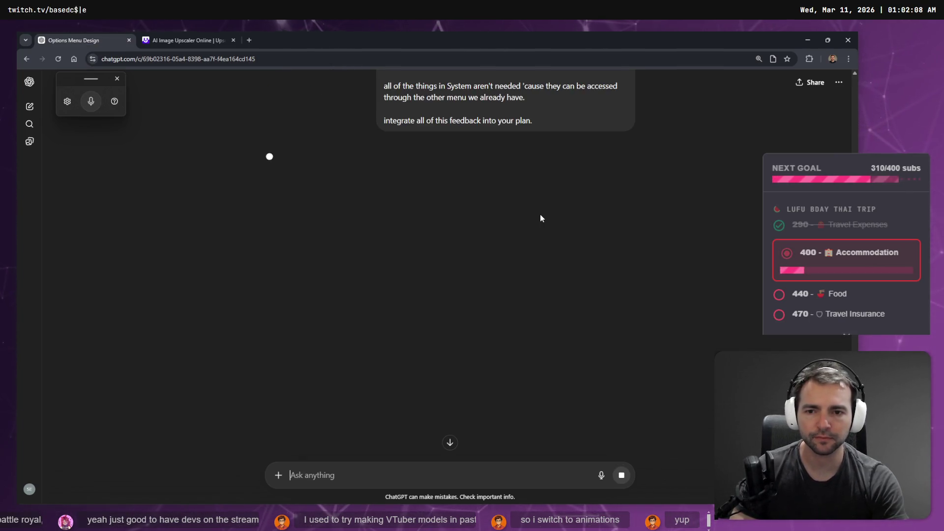
scroll(540, 203, "down", 1)
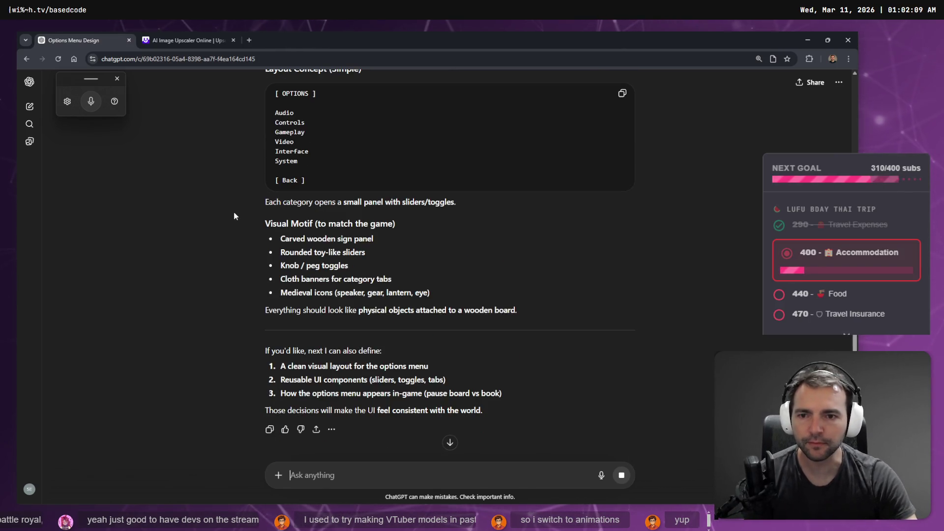
triple_click(410, 256)
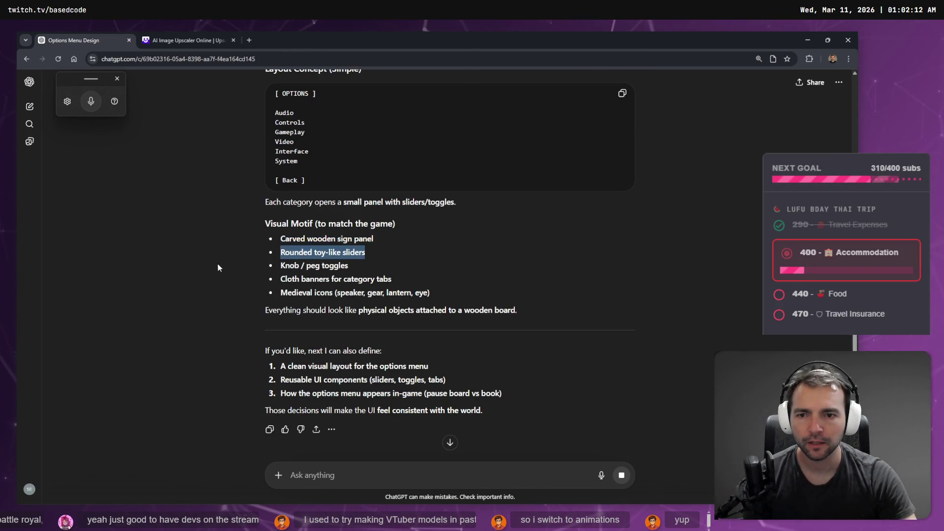
mouse_move(253, 264)
left_mouse_down()
mouse_move(349, 266)
mouse_move(186, 285)
mouse_move(562, 301)
left_mouse_up()
left_click(561, 302)
Read the rest of the Audio, Controls and Video plan and dictate a request to generate the first options screen
scroll(561, 279, "down", 2)
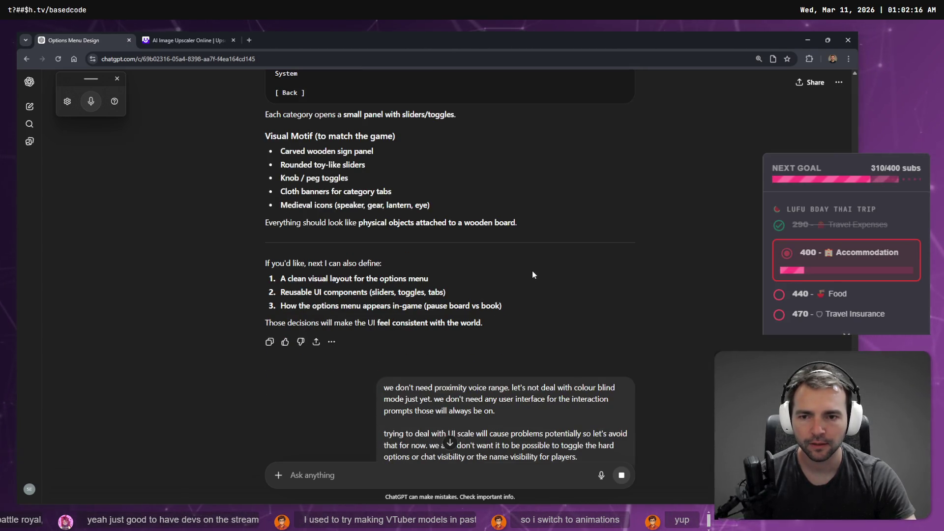
scroll(538, 268, "down", 14)
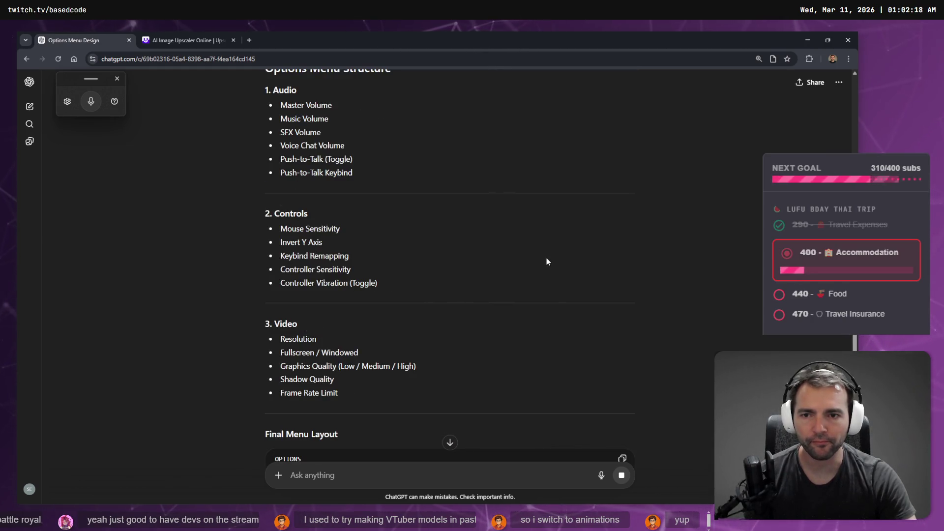
scroll(545, 256, "down", 6)
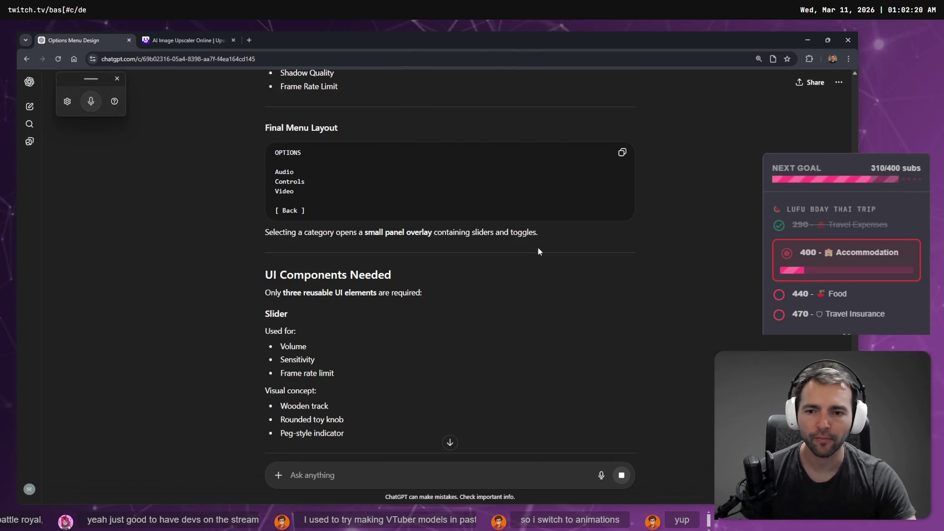
scroll(529, 255, "down", 12)
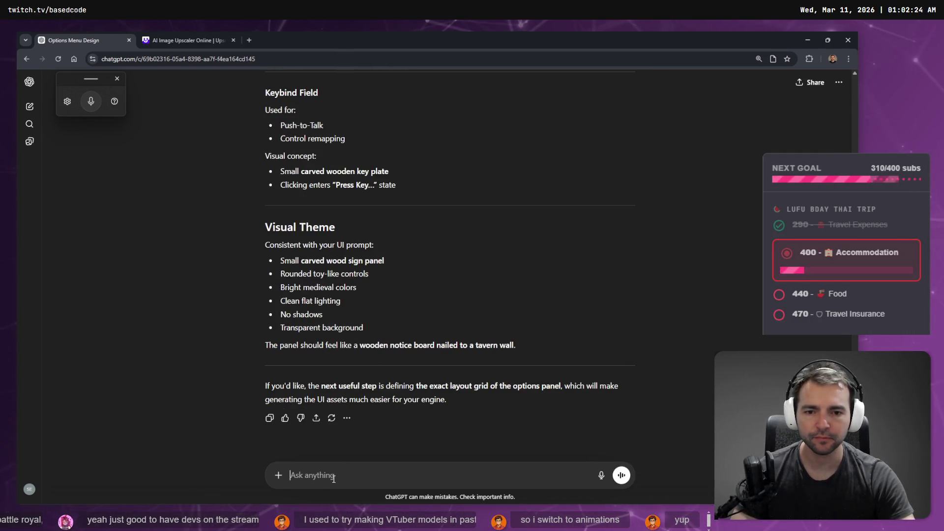
key("super+h")
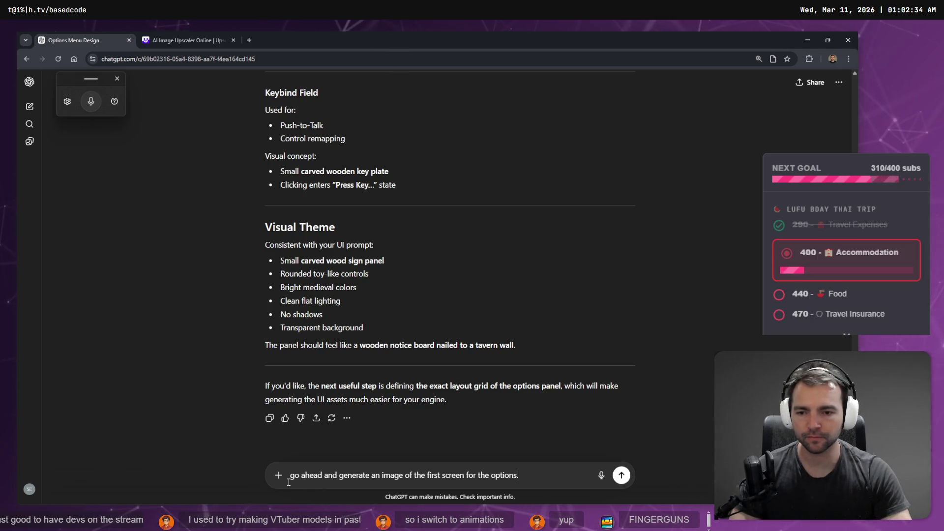
Correct the image prompt's first letter to a capital G
scroll(436, 270, "up", 10)
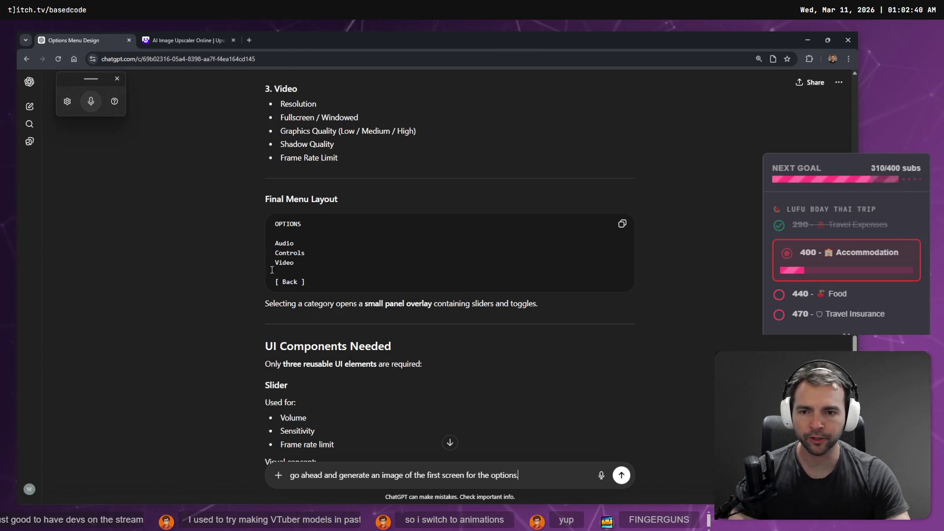
scroll(289, 276, "up", 7)
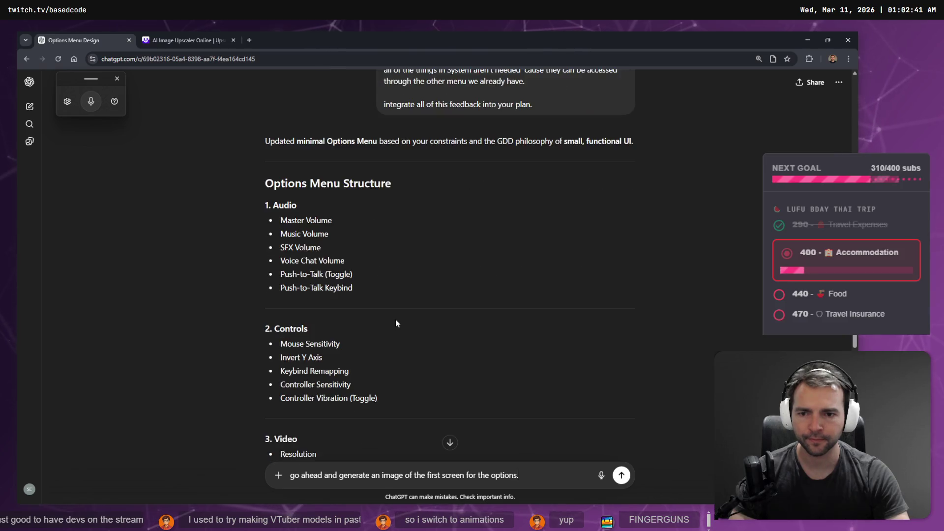
scroll(320, 218, "down", 6)
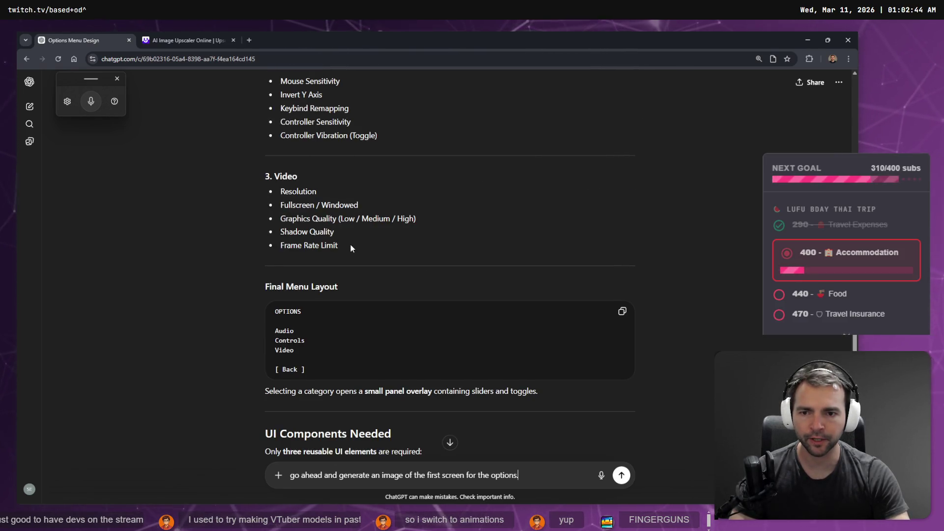
scroll(356, 256, "down", 6)
scroll(368, 302, "down", 9)
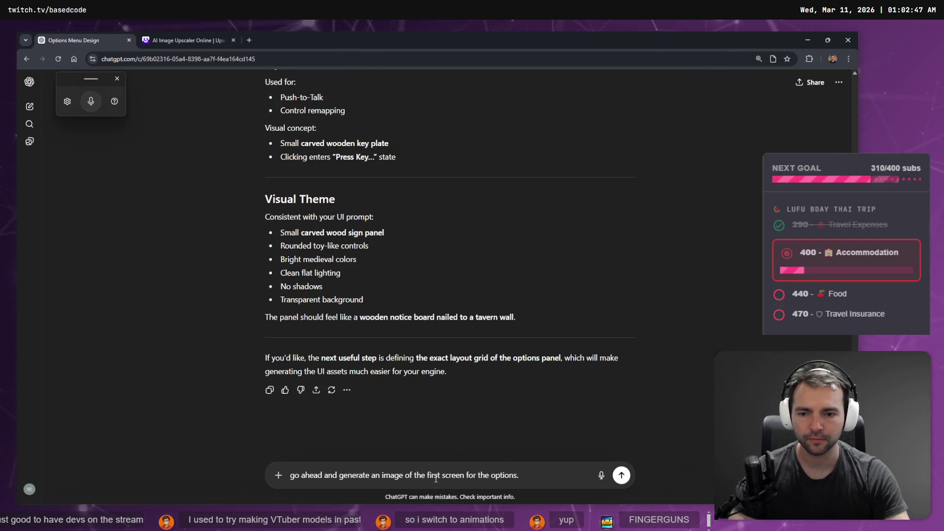
key("Home")
key("Delete")
type("G")
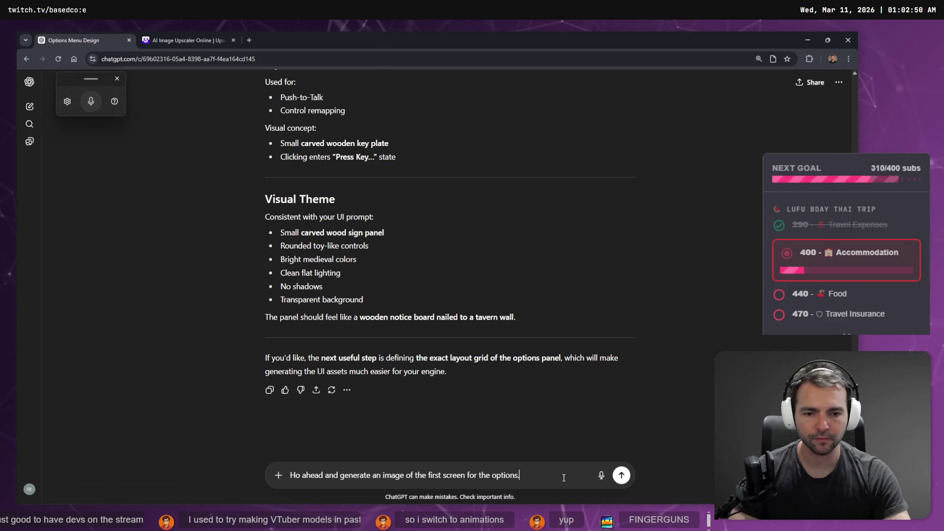
key("ctrl+space")
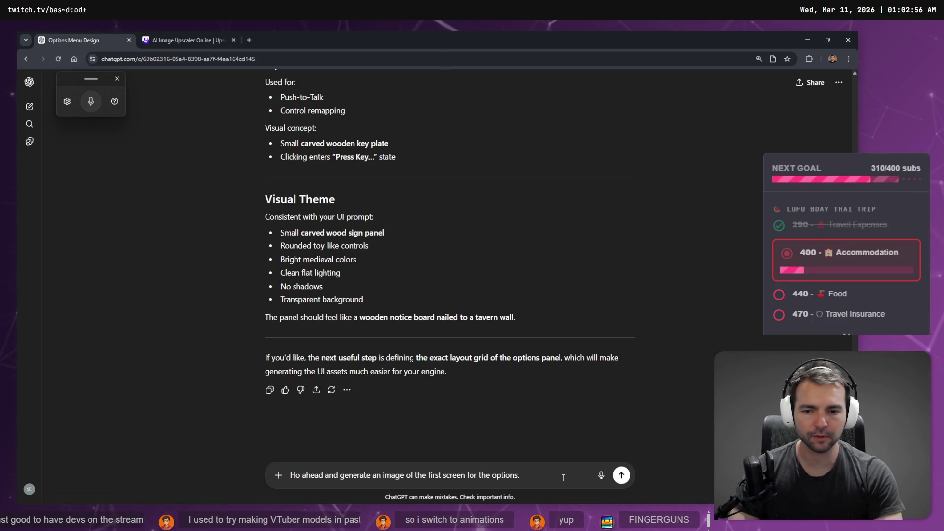
key("BackSpace")
type("G")
Send the prompt as Create image and enlarge the generated wooden options-menu image with volume sliders
left_click(279, 475)
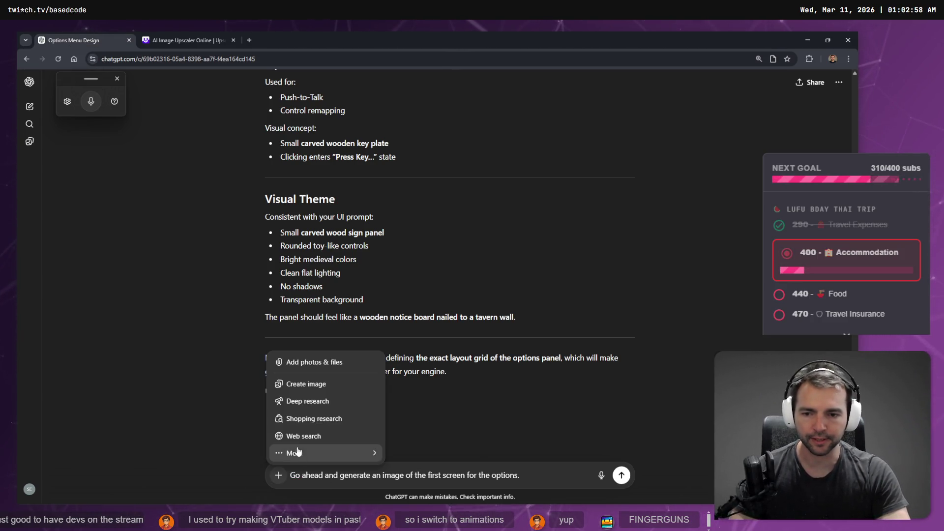
left_click(305, 385)
left_click(621, 475)
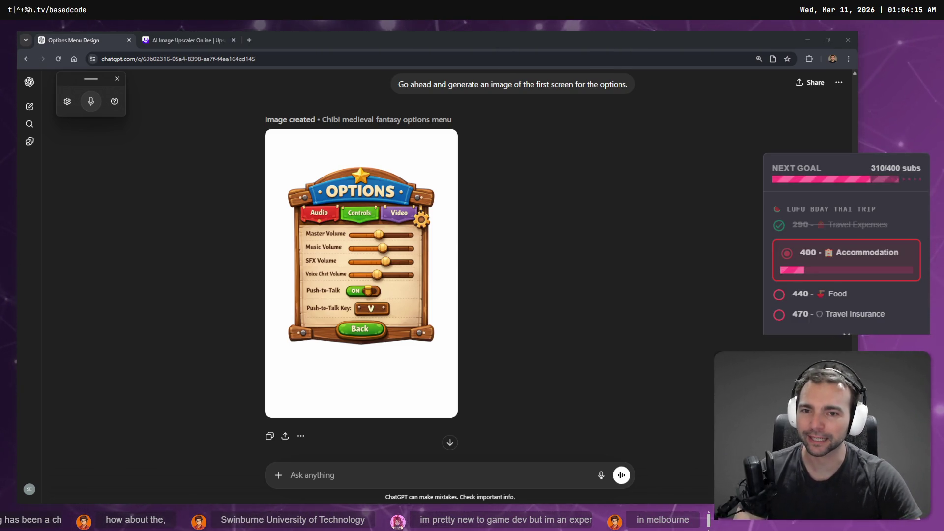
mouse_move(347, 293)
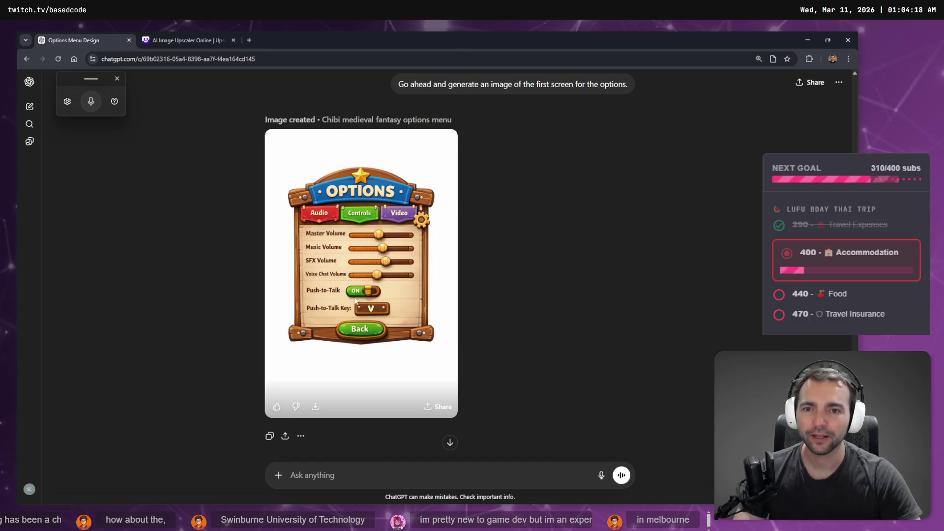
left_click(347, 292)
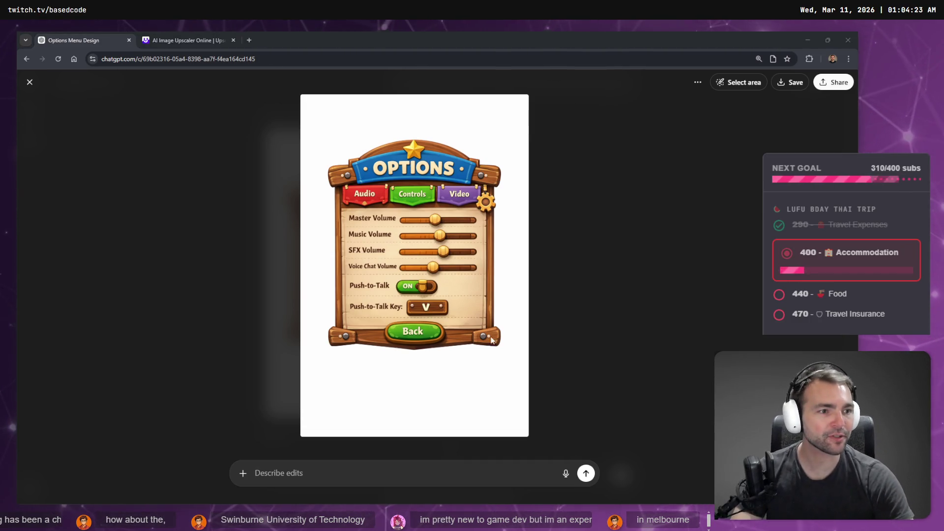
key("alt+Tab")
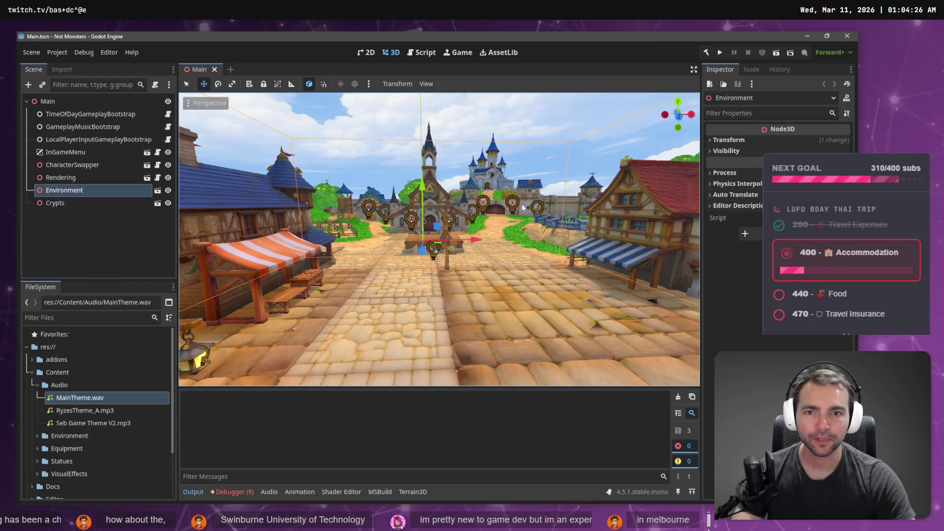
Run Not Monsters with F5 and steer the werewolf with WASD through the graveyard and town
key("F5")
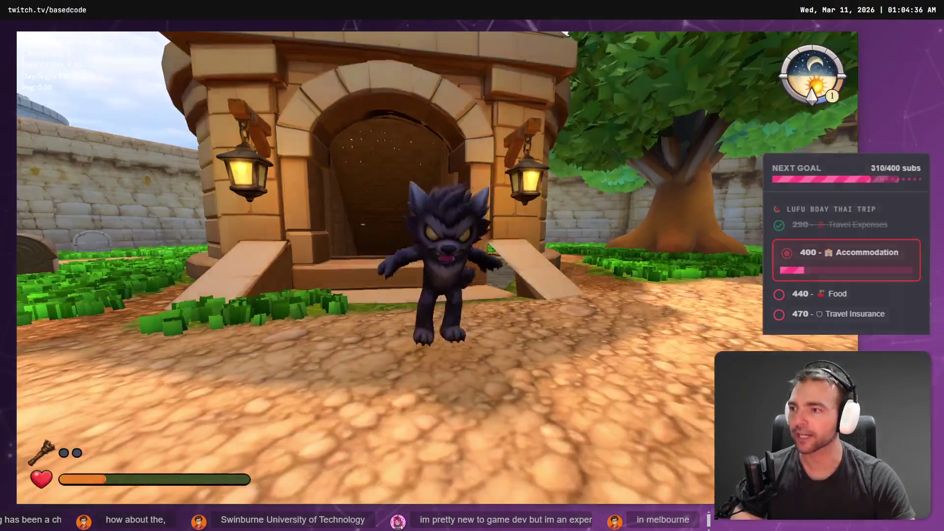
key("s")
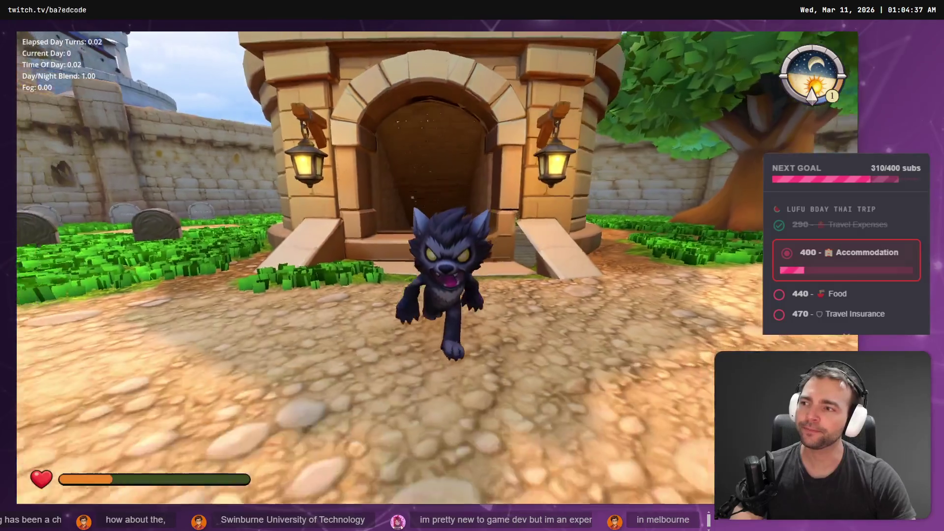
key("a")
key("w")
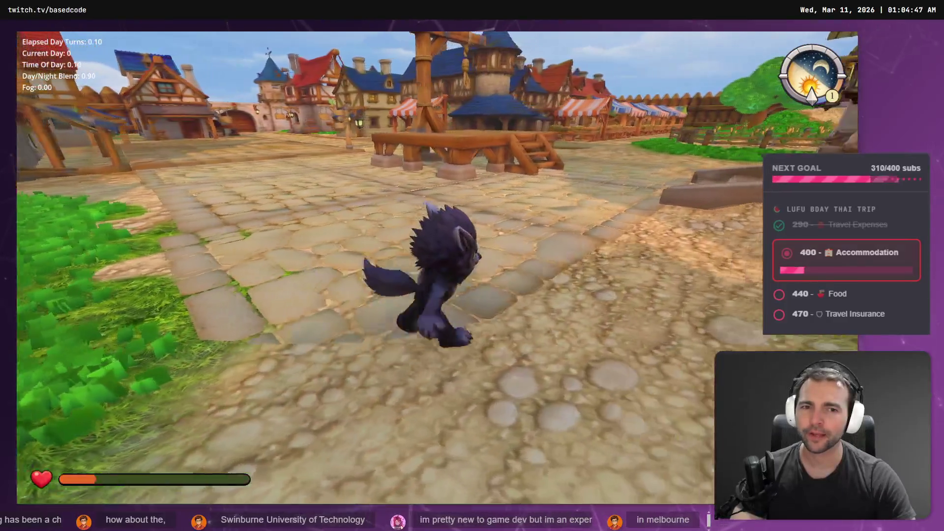
key("w")
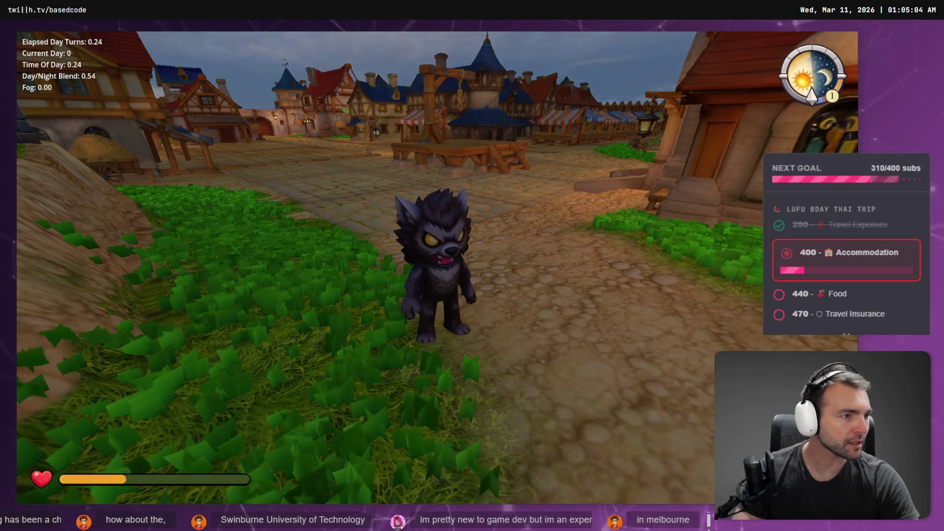
key("alt+Tab")
Search Google for 'RMIT melbourne', visit the RMIT University homepage, then close the tab
key("ctrl+t")
type("RMIT")
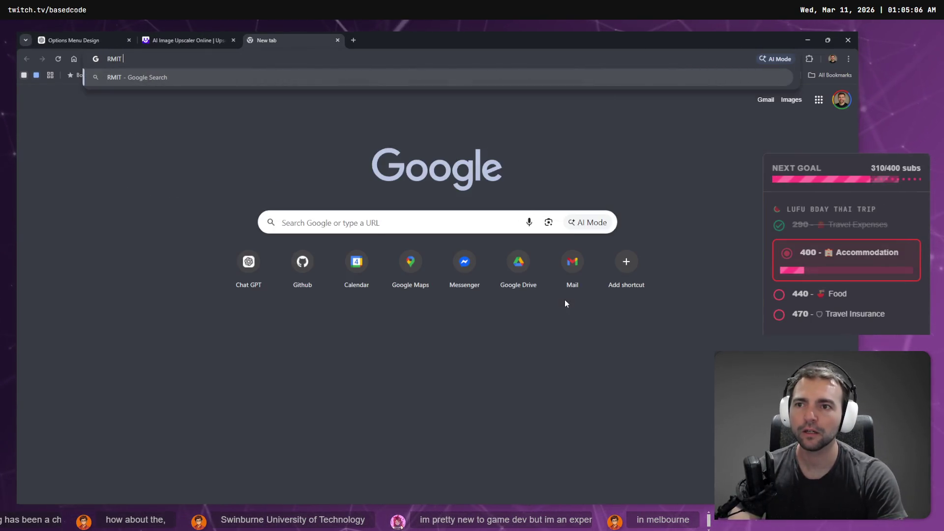
type(" melbourne")
key("Return")
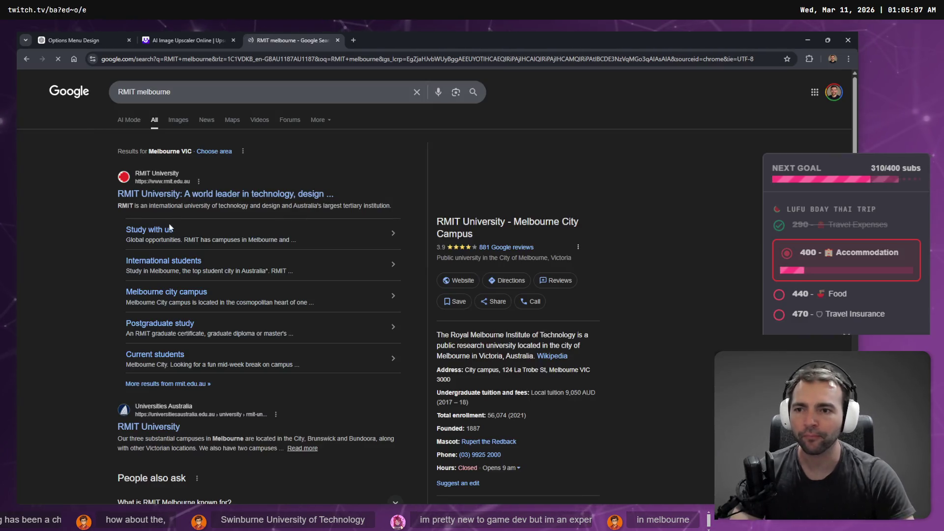
left_click(181, 193)
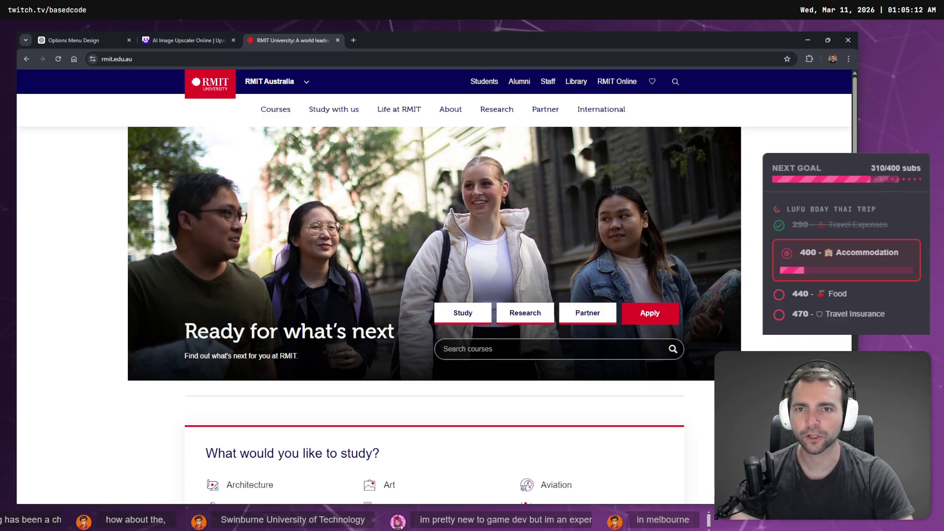
left_click(25, 59)
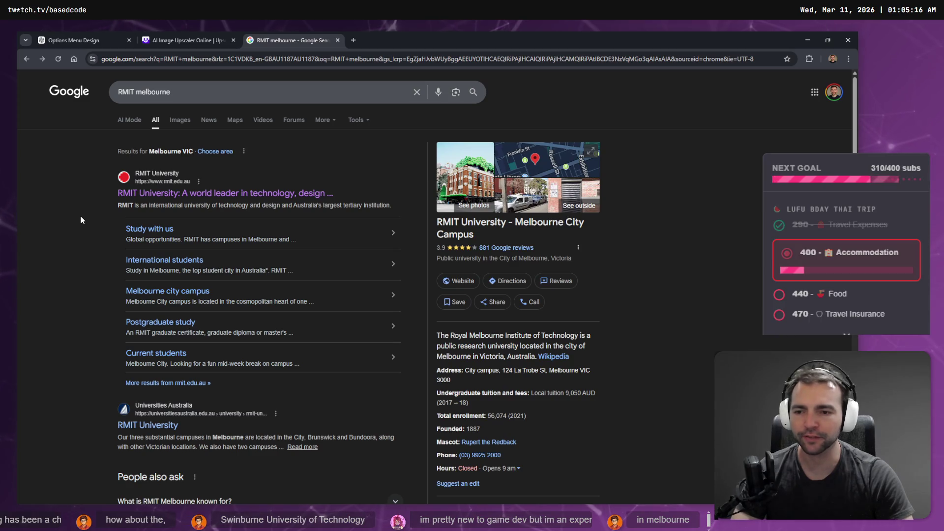
scroll(82, 215, "down", 5)
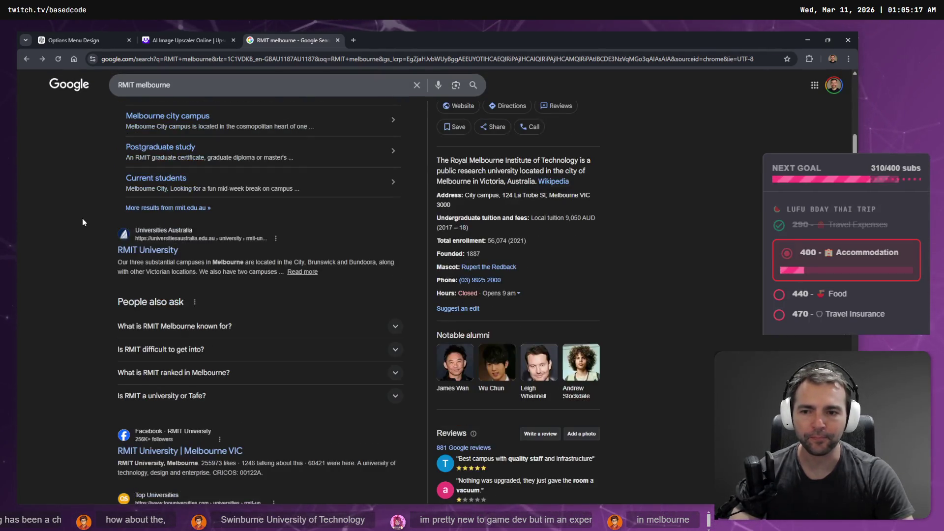
key("ctrl+w")
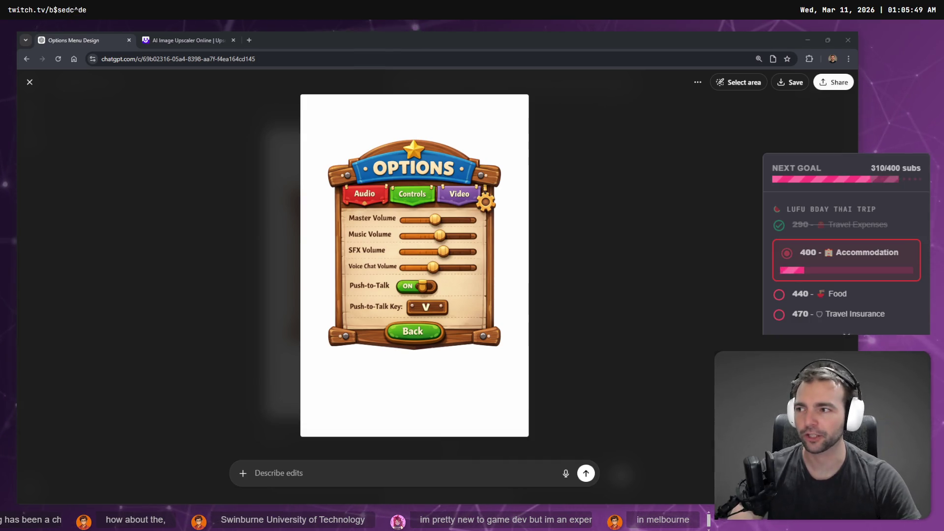
Reopen the generated options-menu image, try voice dictation, then dismiss the enlarged viewer
left_click(243, 180)
left_click(373, 253)
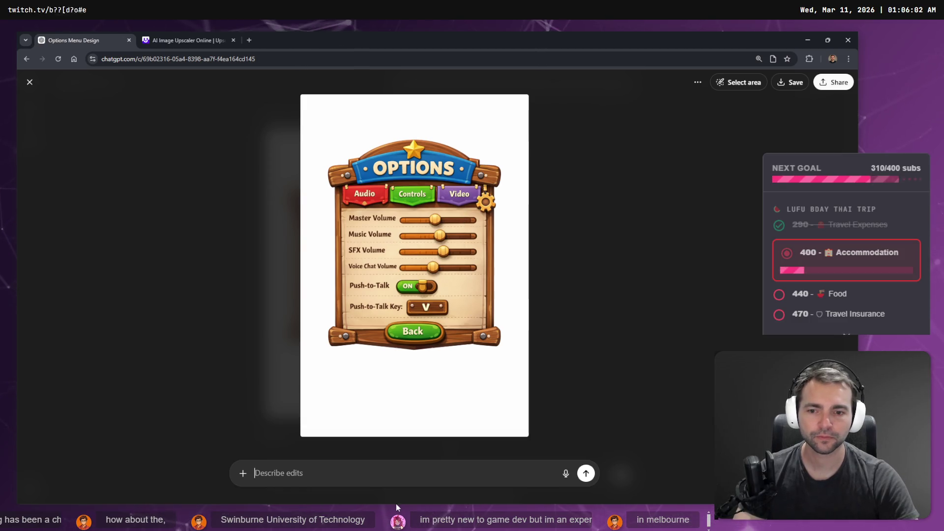
key("super+h")
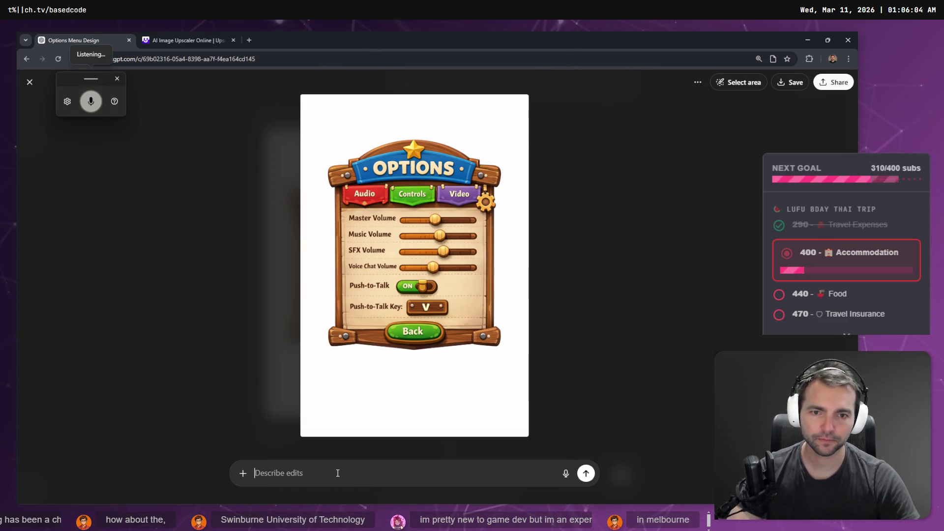
key("Escape")
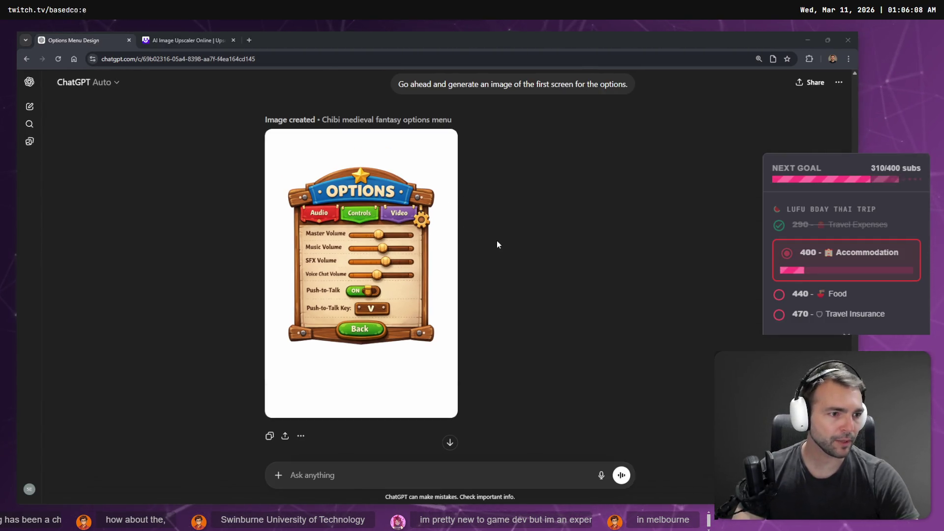
key("alt+Tab")
scroll(360, 275, "down", 3)
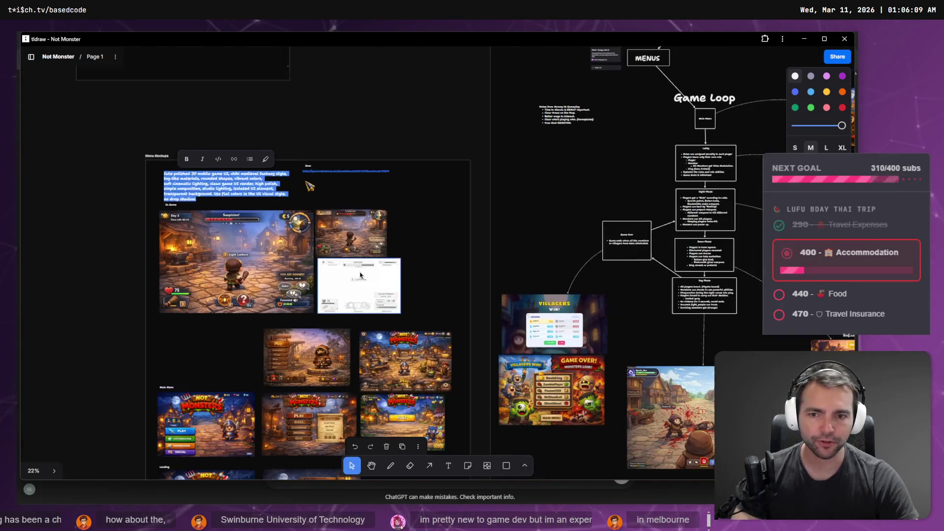
Bring the lobby mockups into view and stretch the Menu Mockups frame further down
left_click(360, 275)
left_click_drag(356, 315, 404, 35)
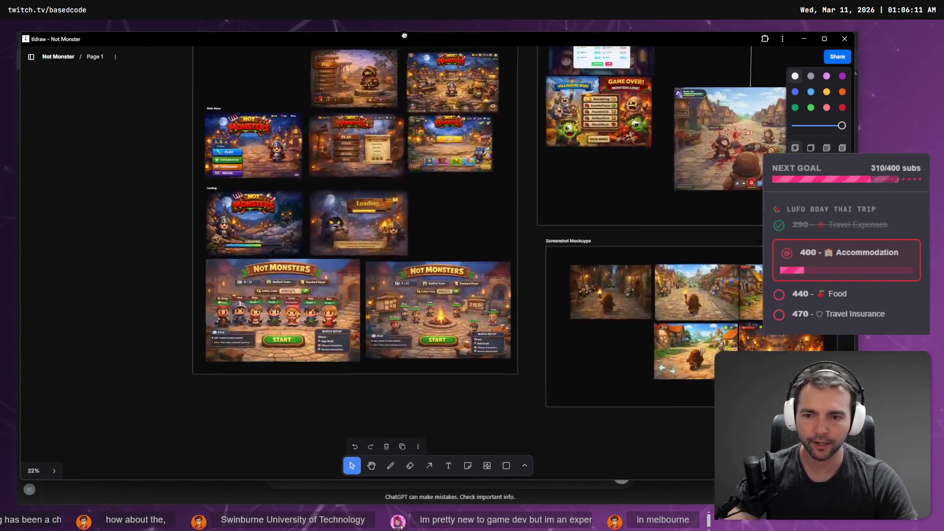
scroll(347, 343, "down", 3)
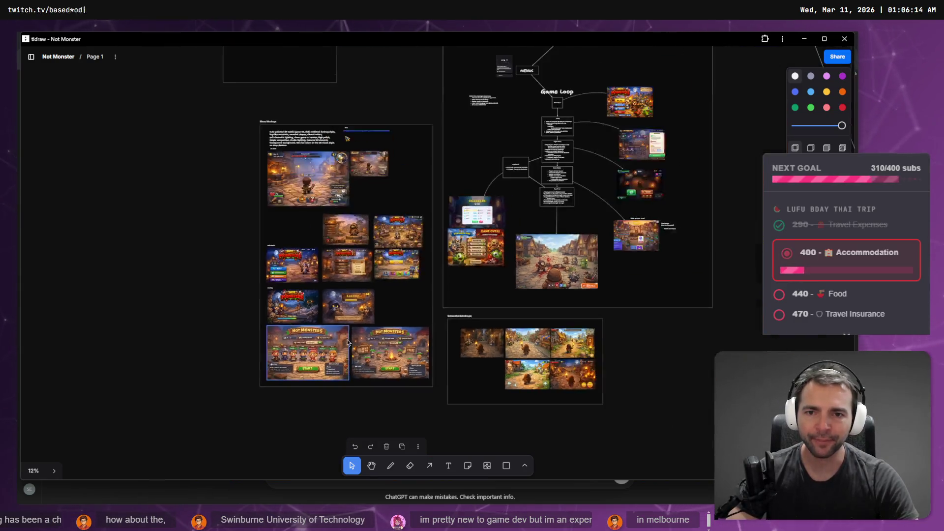
scroll(347, 342, "up", 2)
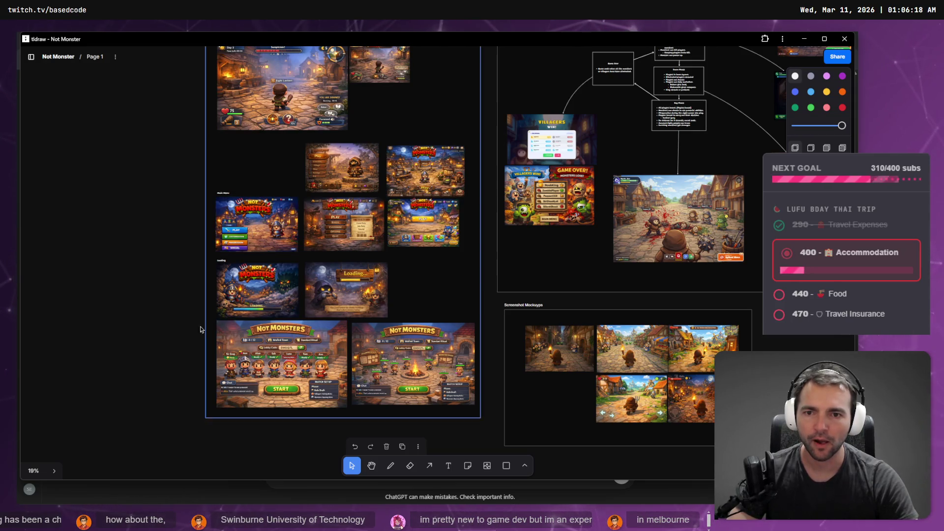
scroll(236, 354, "down", 1)
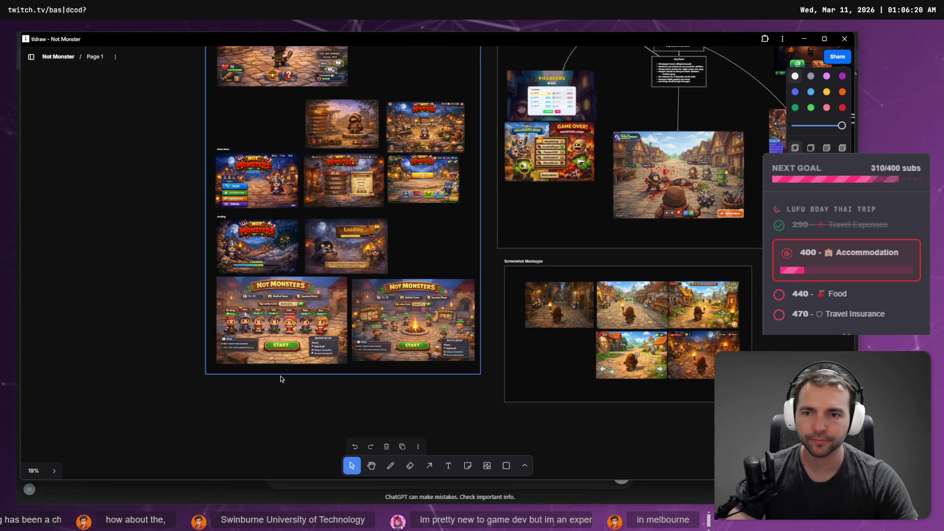
left_click(283, 373)
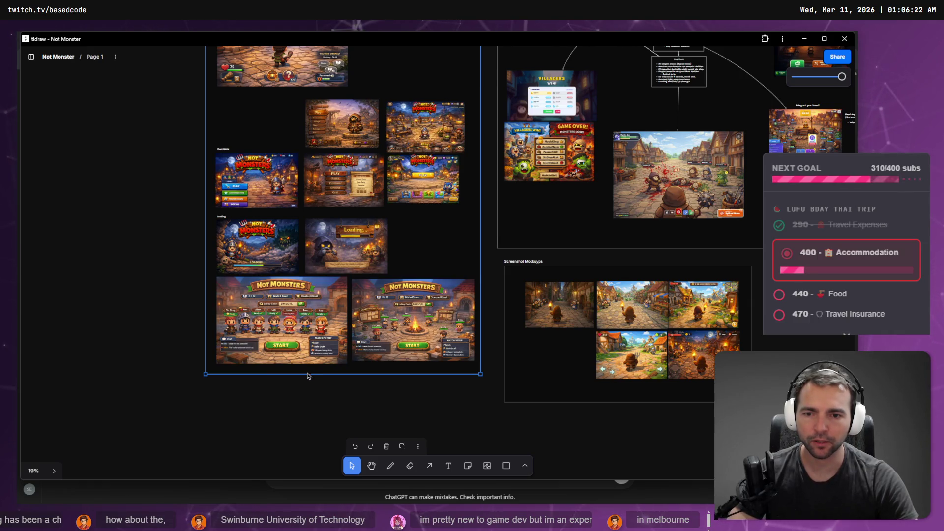
left_click_drag(306, 374, 305, 479)
Move both lobby mockups lower and set the label above them to 'Lobby'
left_click_drag(314, 273, 354, 295)
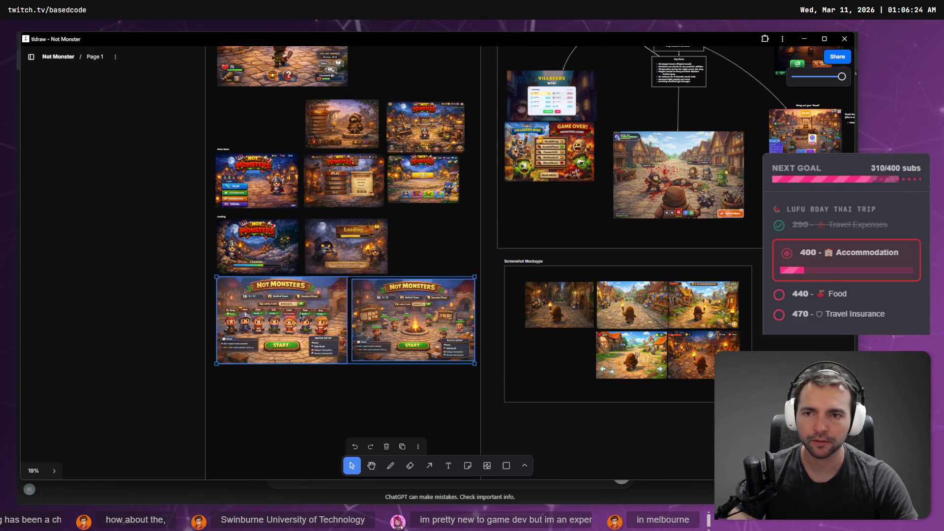
mouse_move(294, 309)
left_mouse_down()
mouse_move(293, 347)
mouse_move(293, 318)
left_mouse_up()
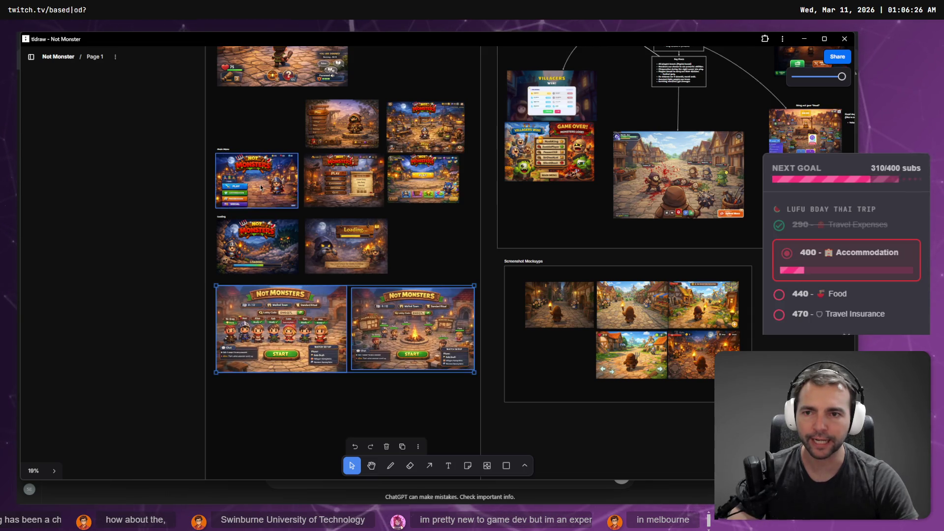
key("Escape")
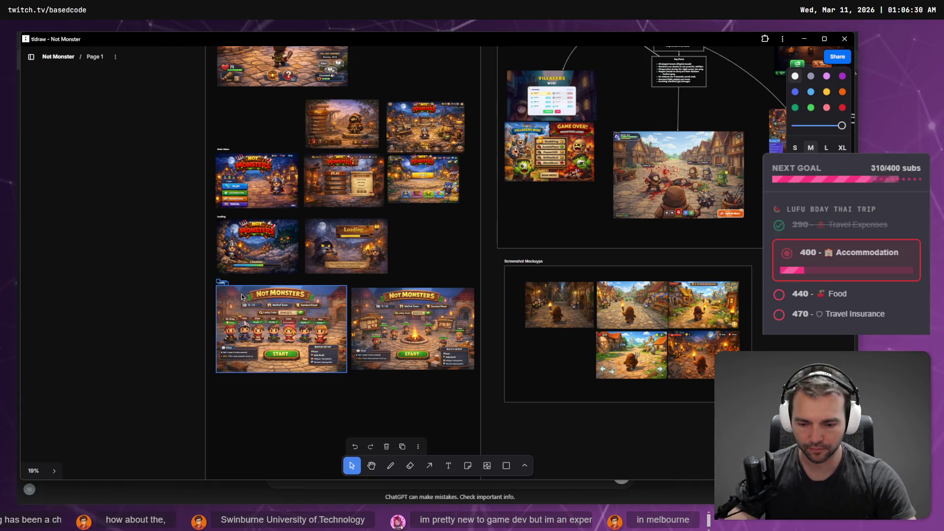
key("Return")
key("Escape")
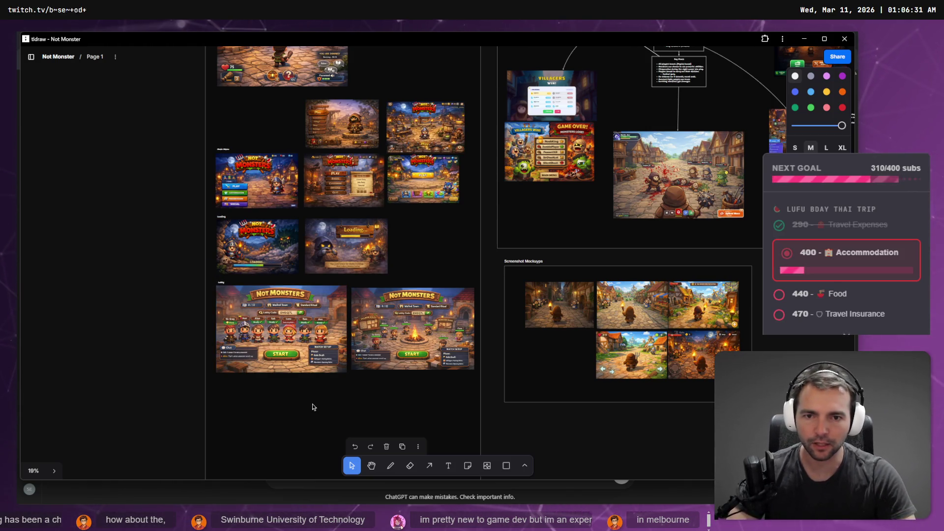
Back in ChatGPT, discard the dictated prompt text and expand the chats and projects sidebar
key("alt+Tab")
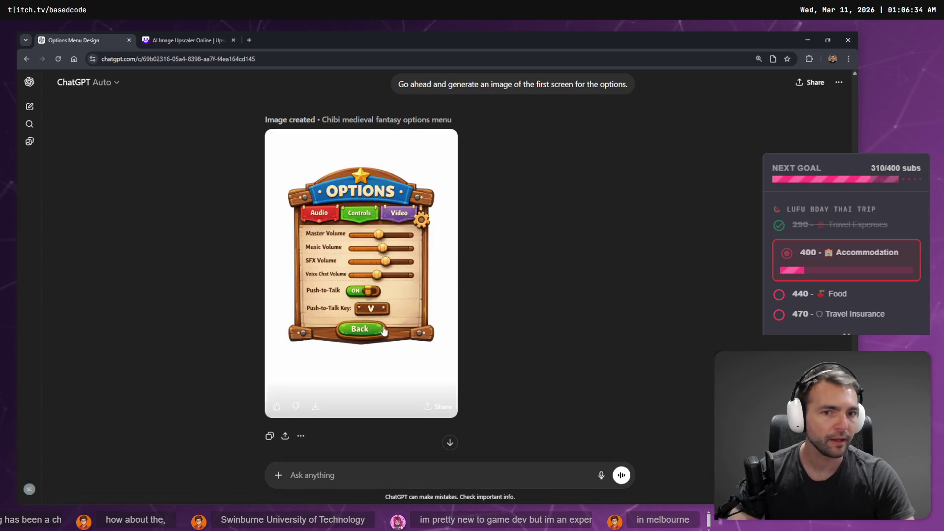
scroll(389, 300, "up", 10)
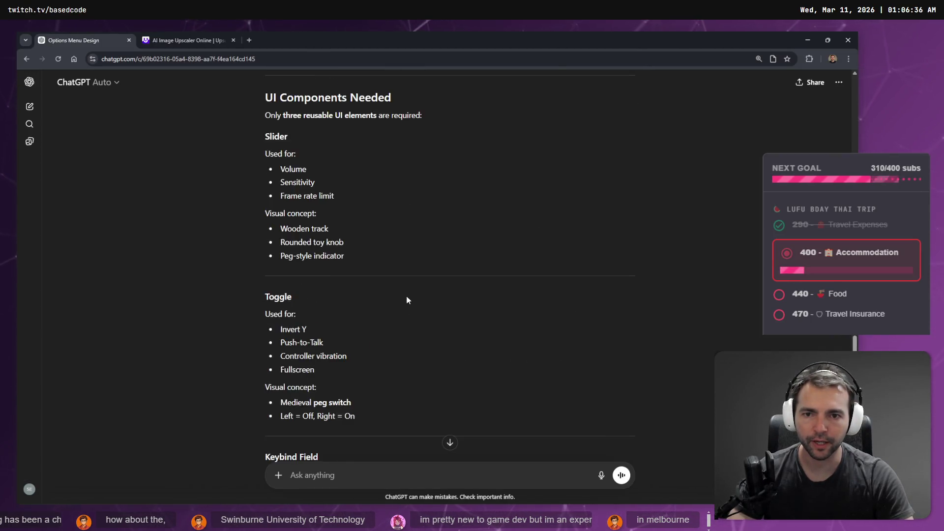
scroll(402, 310, "down", 15)
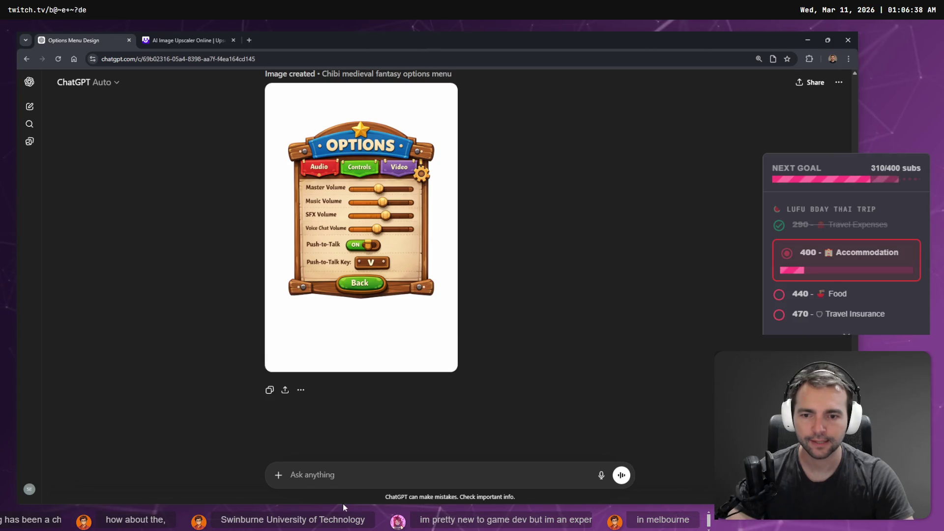
key("super+h")
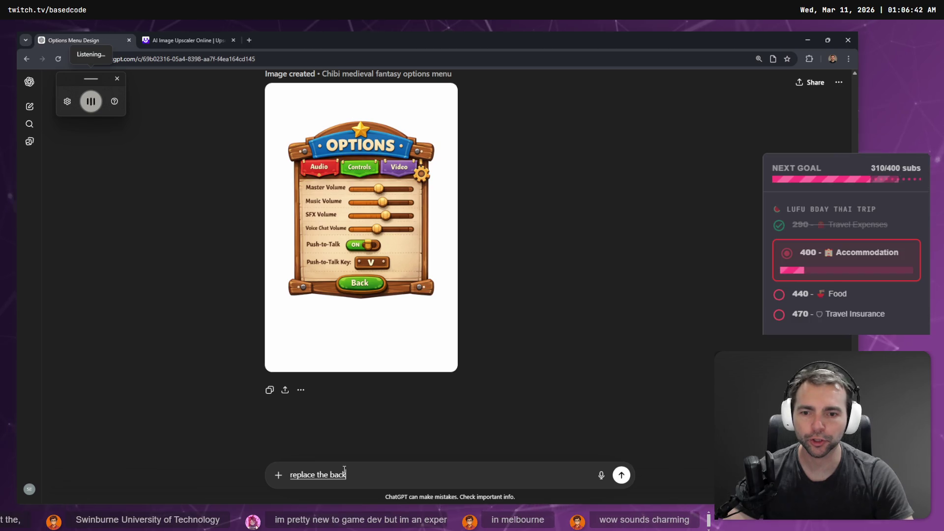
key("Escape")
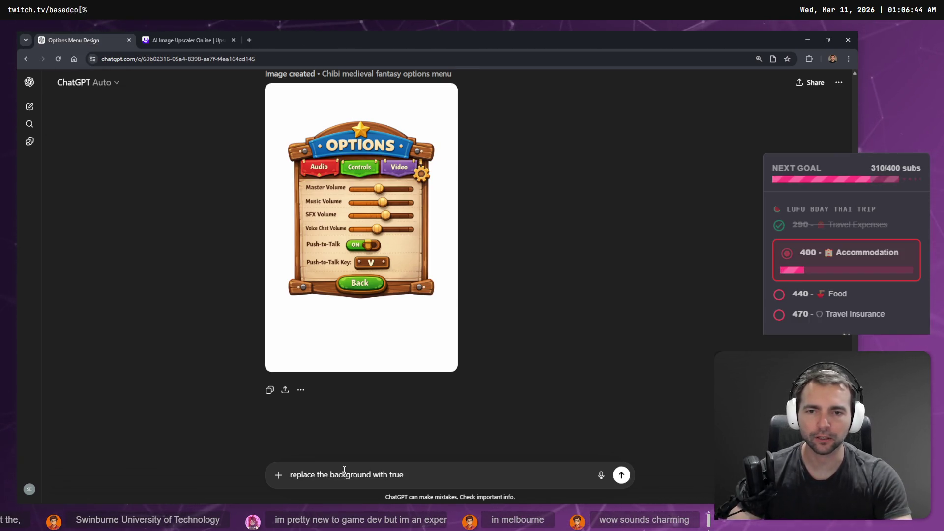
key("ctrl+a")
key("BackSpace")
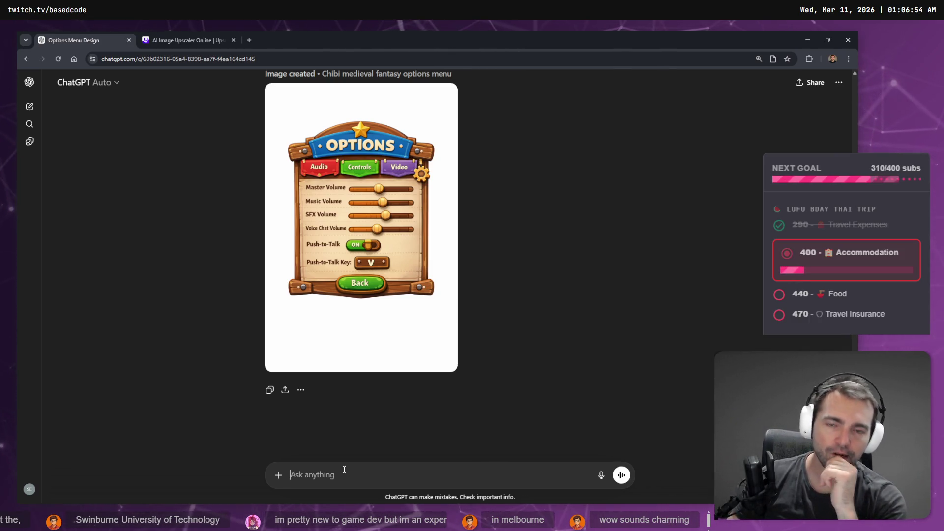
left_click(40, 104)
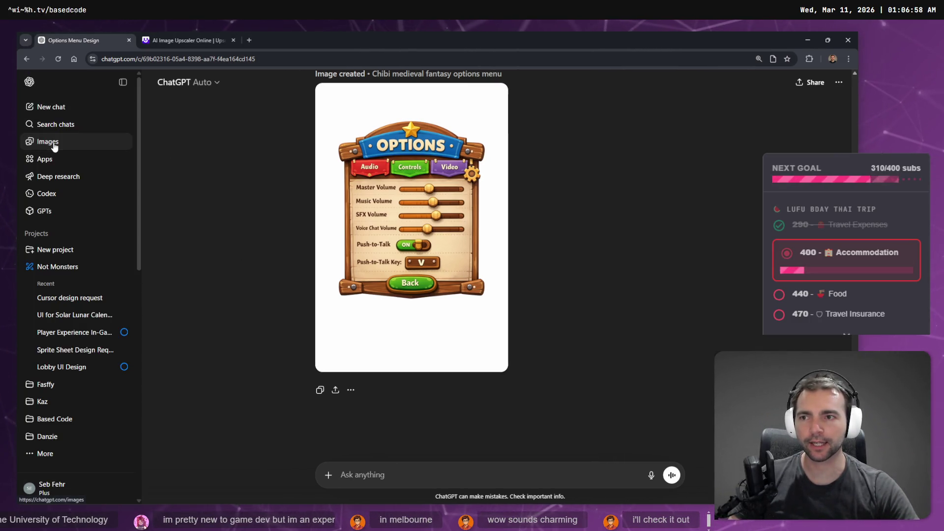
Open ChatGPT's Images page in a new tab and scroll down to My images
middle_click(55, 146)
left_click(202, 39)
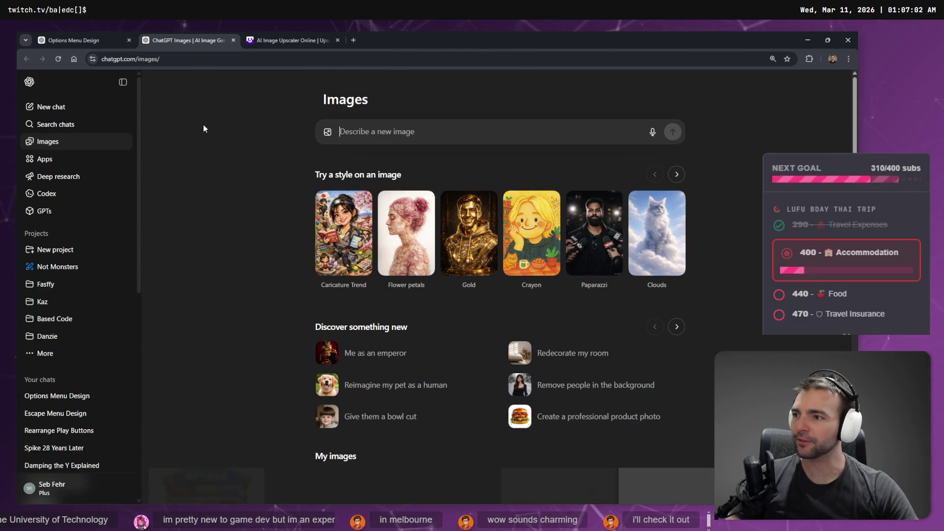
scroll(278, 185, "down", 5)
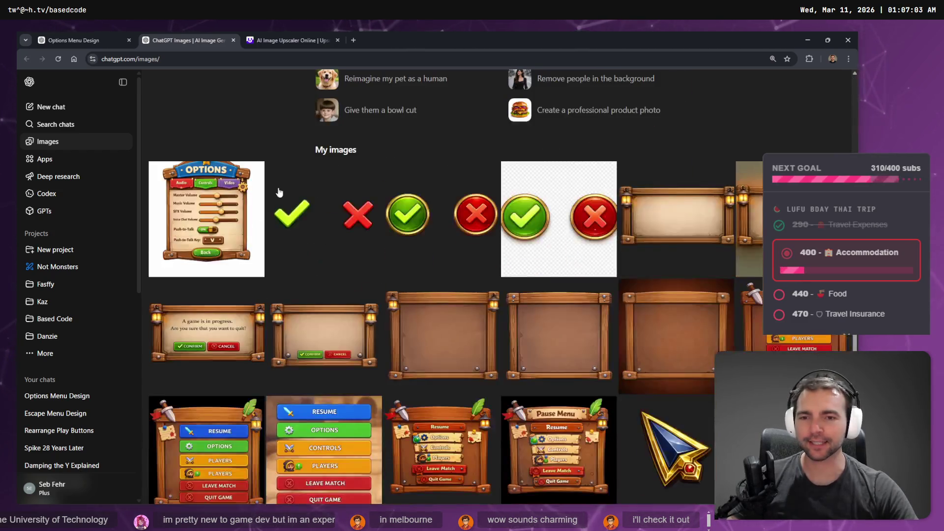
scroll(679, 266, "down", 2)
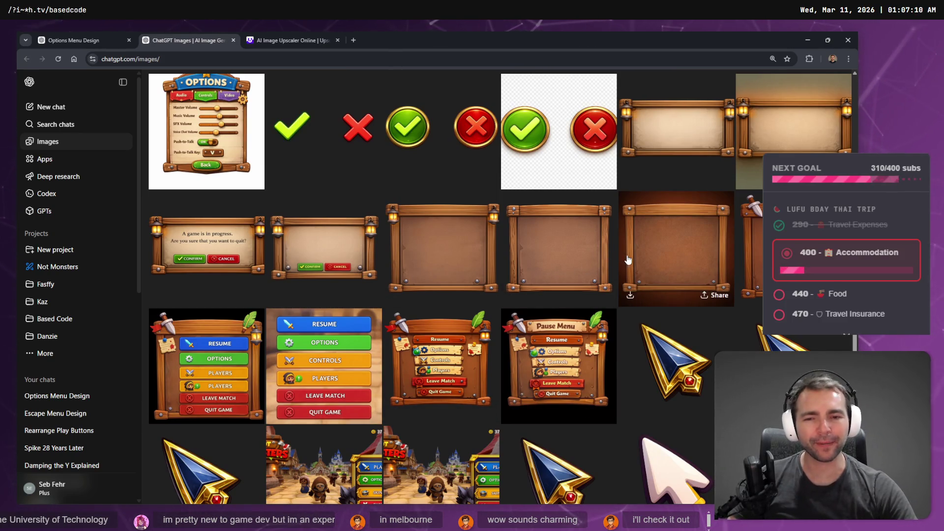
scroll(617, 256, "down", 3)
scroll(609, 266, "up", 8)
scroll(678, 283, "down", 2)
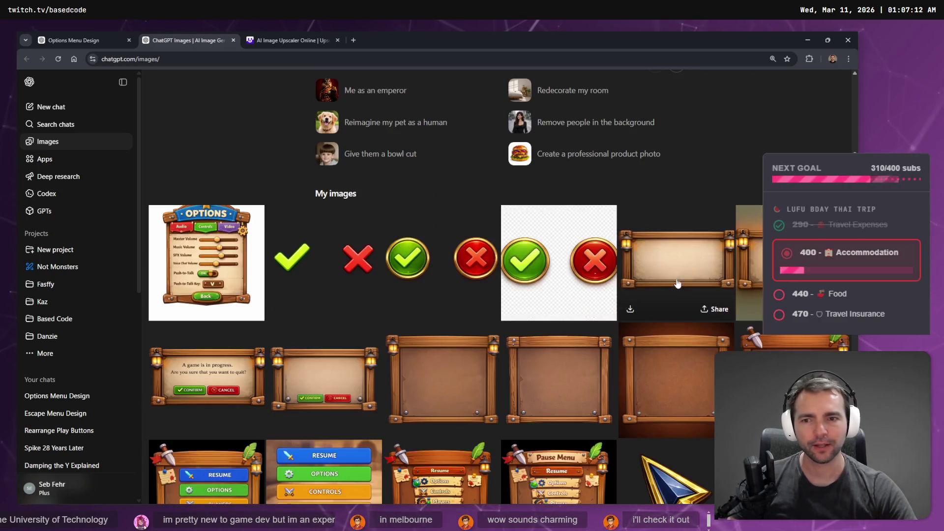
Open the wooden dialogue frame with lanterns and copy the image
left_click(680, 255)
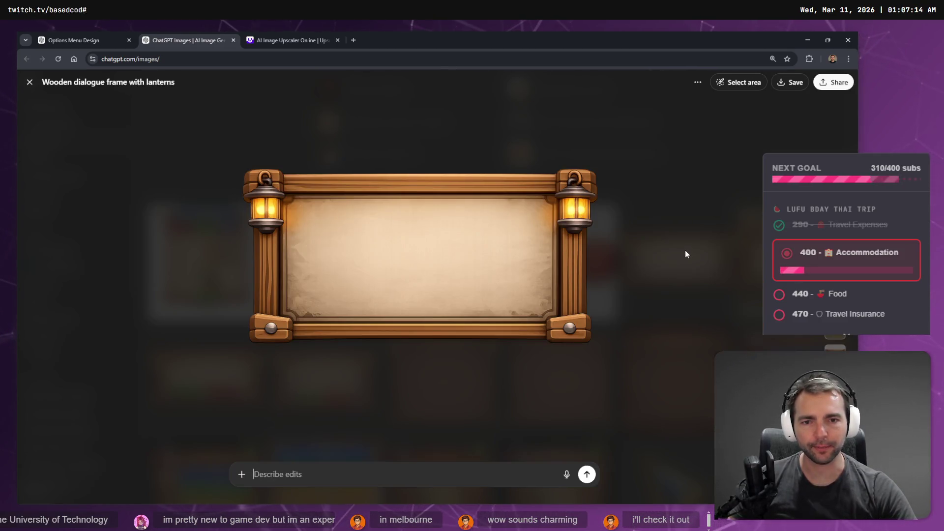
right_click(401, 290)
left_click(445, 322)
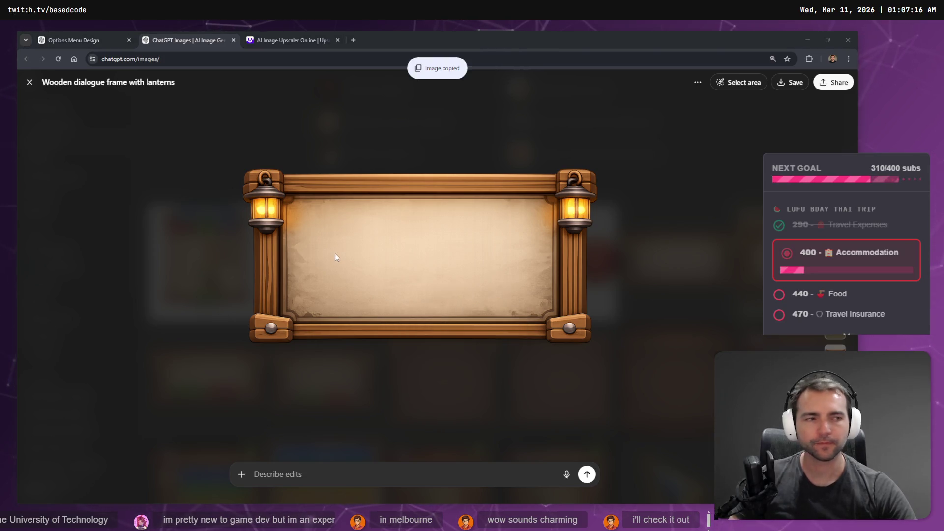
key("alt+Tab")
Add a text label below the lobby mockups and paste the wooden frame image under it
left_click_drag(294, 412, 324, 223)
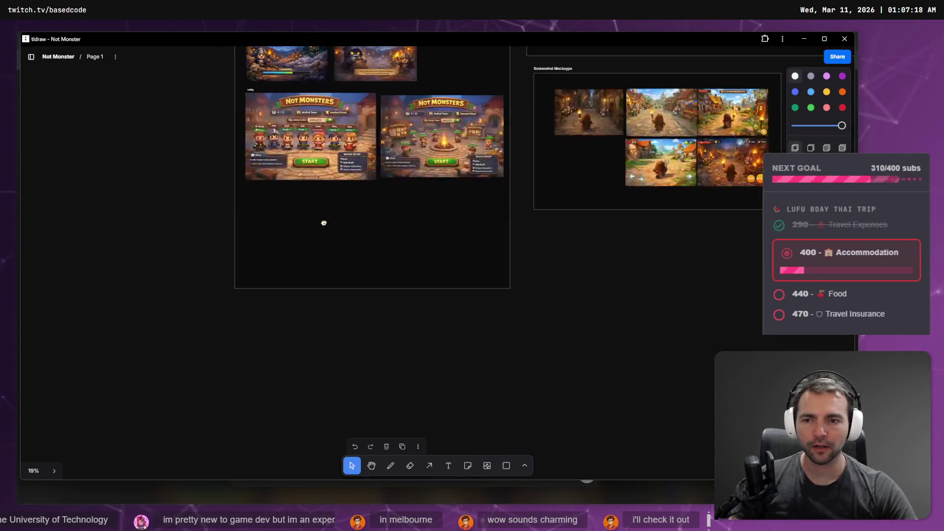
key("t")
left_click(251, 201)
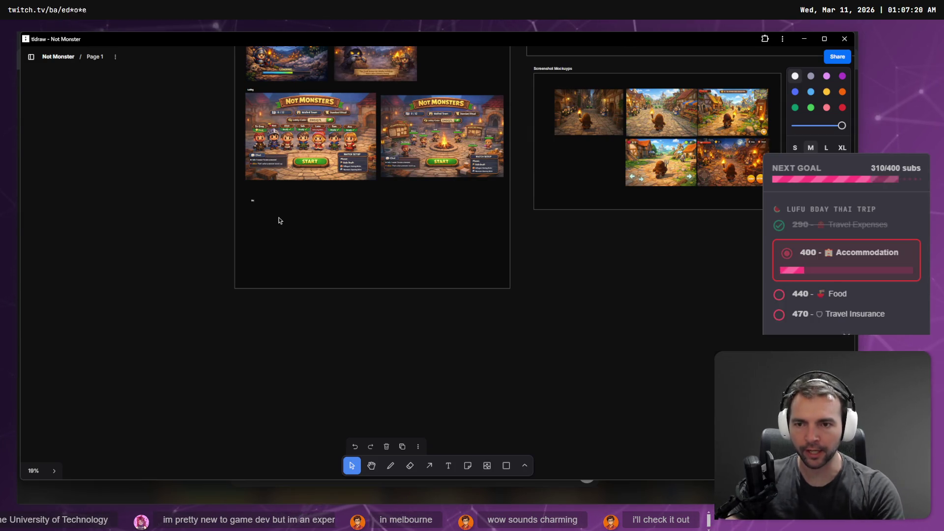
type("ame")
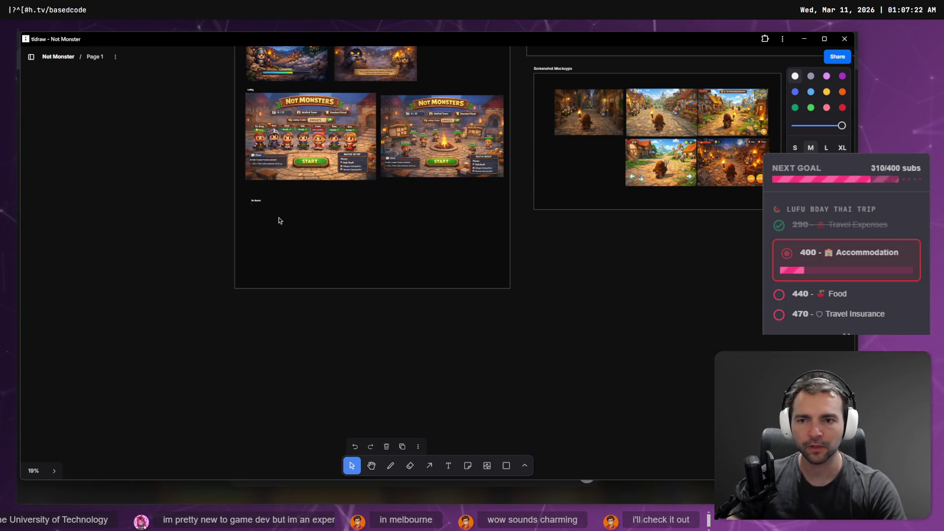
key("ctrl+v")
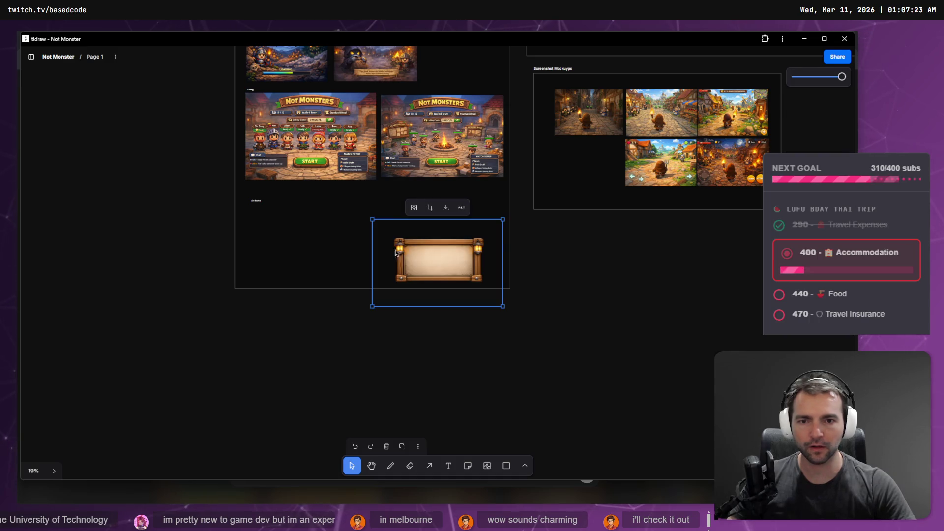
mouse_move(398, 256)
left_mouse_down()
mouse_move(285, 224)
mouse_move(250, 225)
left_mouse_up()
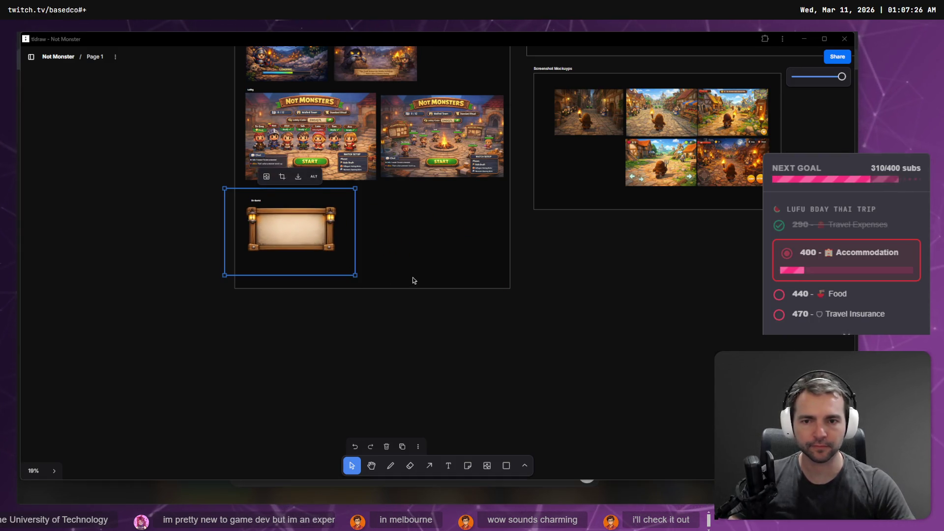
Browse the generated images in ChatGPT's viewer to find the lantern frame image
key("alt+Tab")
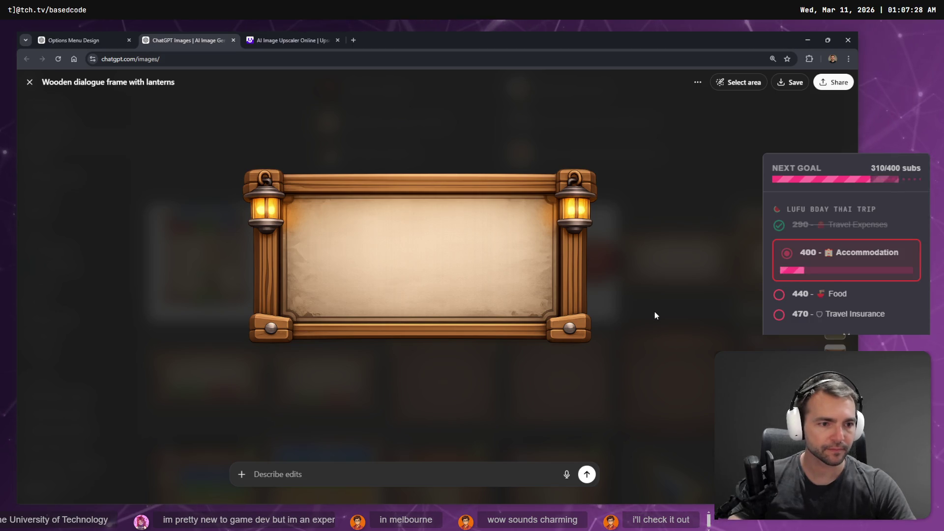
key("Right")
key("Left")
left_click(655, 316)
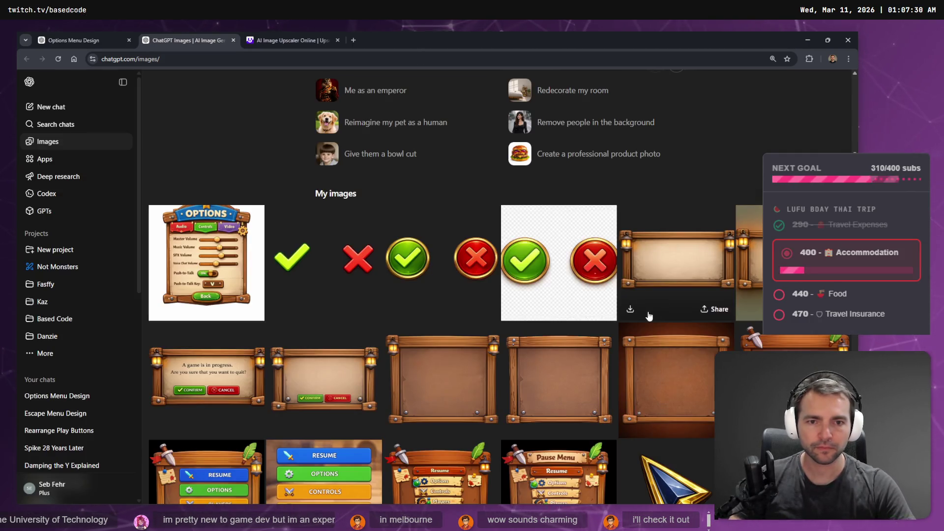
left_click(451, 381)
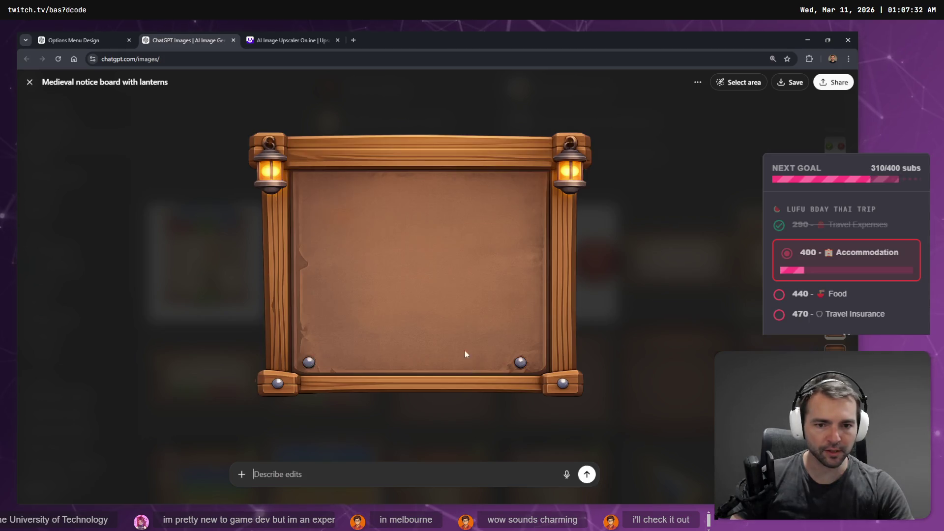
right_click(432, 249)
key("Escape")
key("Escape")
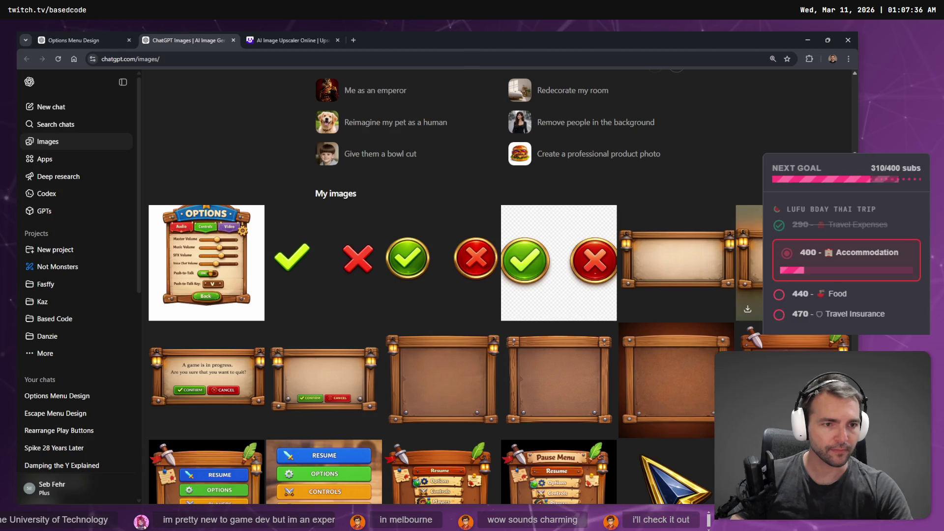
Copy the wooden lantern frame image and paste it onto the tldraw board
left_click(443, 381)
right_click(432, 279)
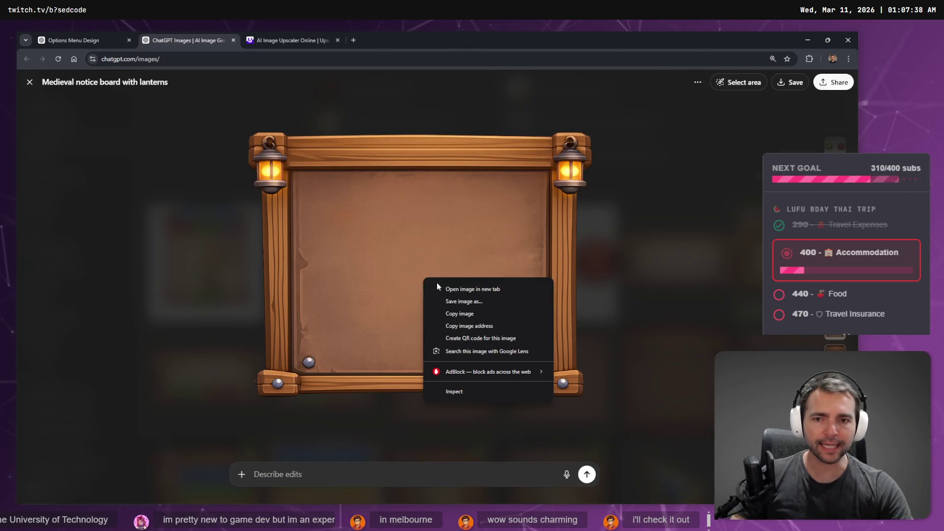
left_click(485, 310)
key("alt+Tab")
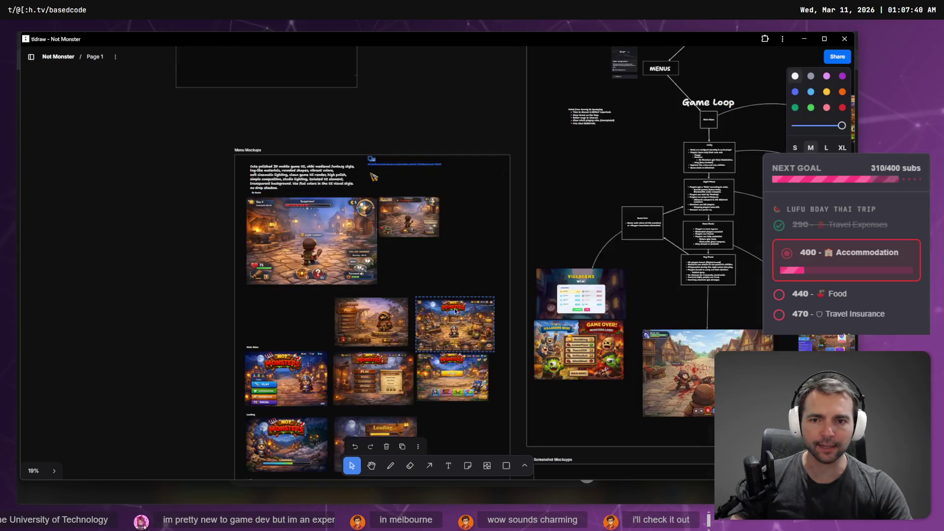
scroll(423, 320, "down", 2)
key("ctrl+v")
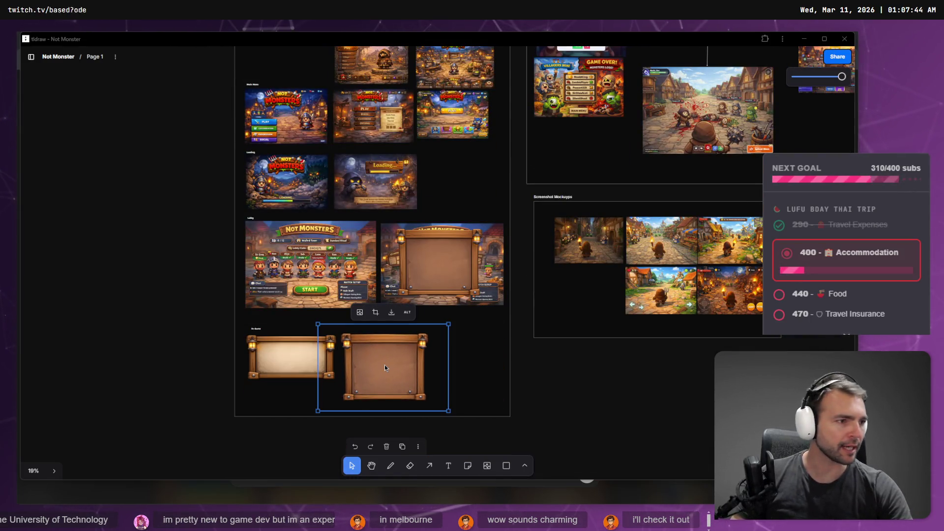
key("alt+Tab")
key("alt+Tab")
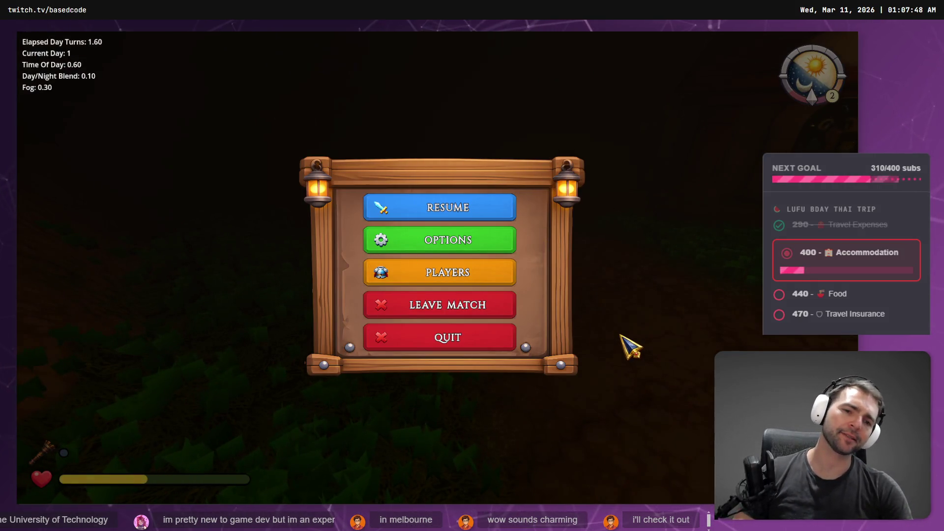
Compare the in-game ESC menu with the ChatGPT notice-board image, then bring the Godot editor forward
key("alt+Tab")
key("alt+Tab")
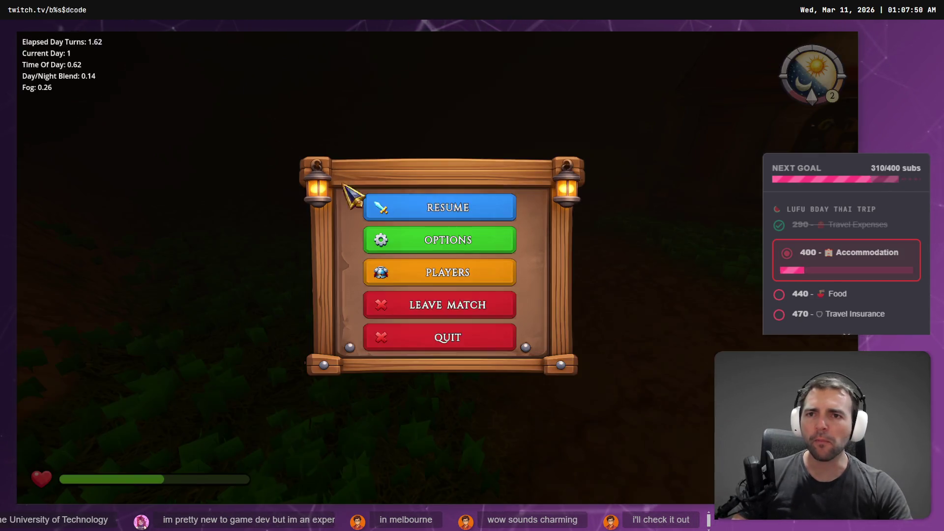
key("alt+Tab")
left_click(102, 39)
left_click(202, 39)
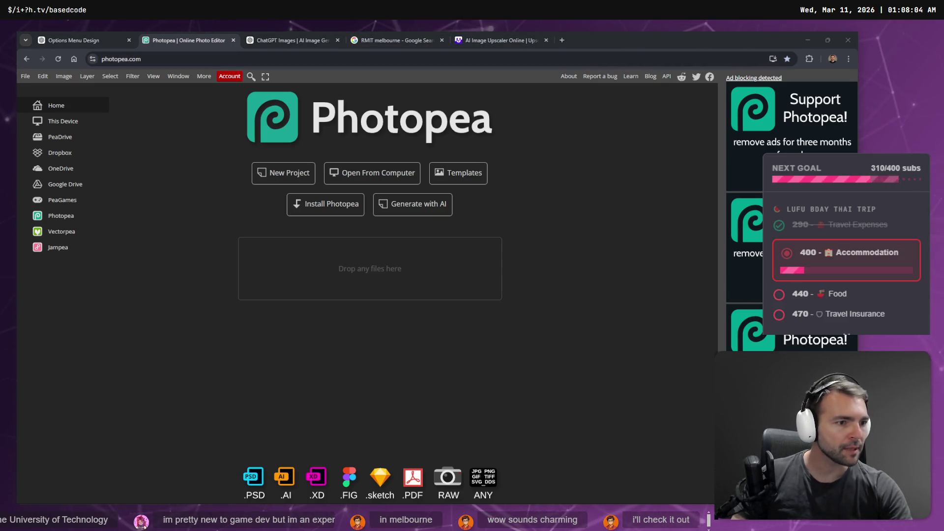
key("alt+Tab")
Expand Runtime > Menus > InGameMenu in Godot's FileSystem dock
left_click(32, 372)
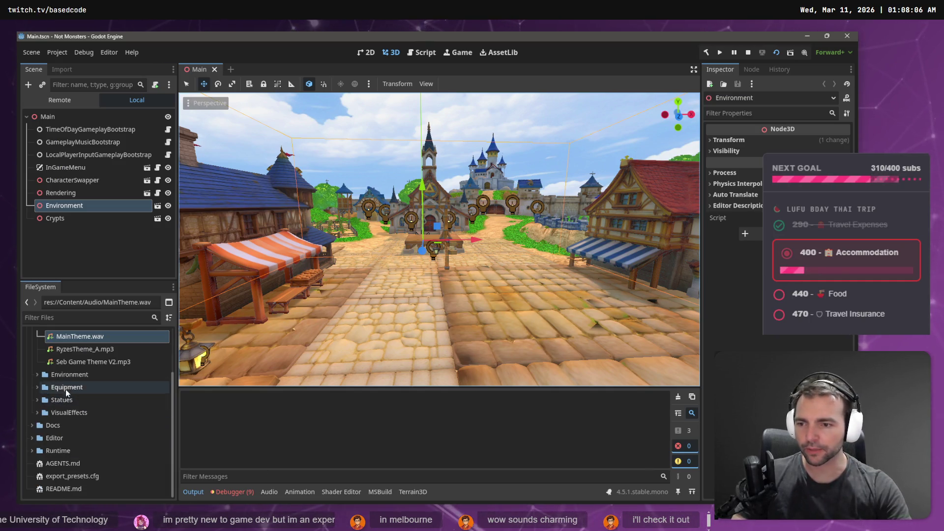
left_click(32, 372)
left_click(38, 385)
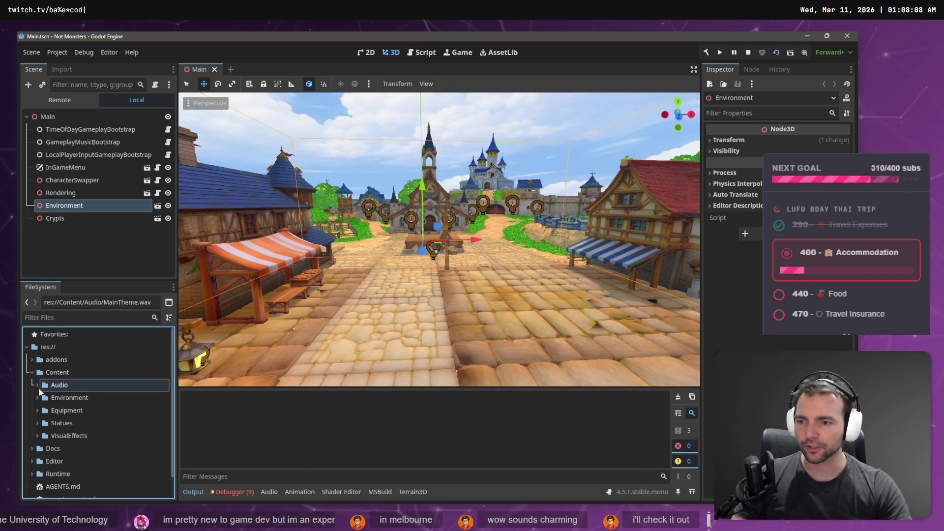
scroll(39, 403, "down", 1)
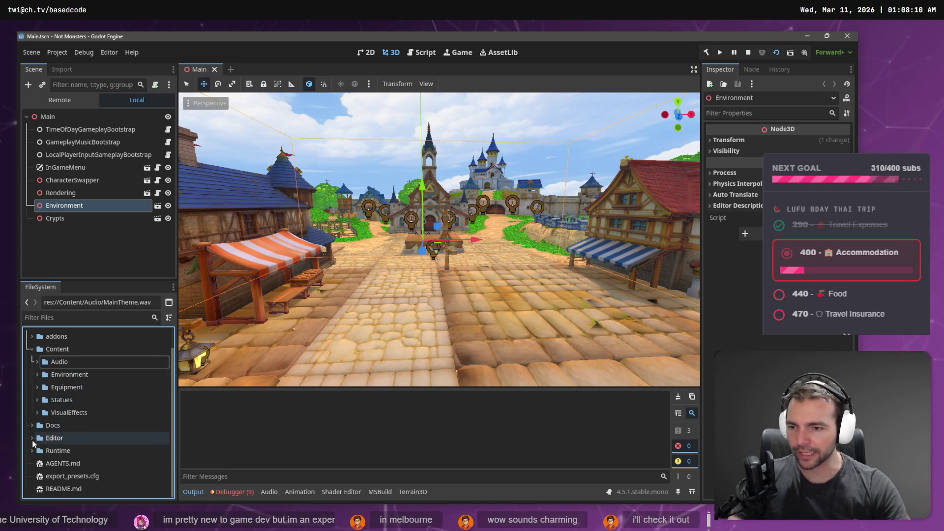
left_click(32, 450)
scroll(49, 443, "down", 2)
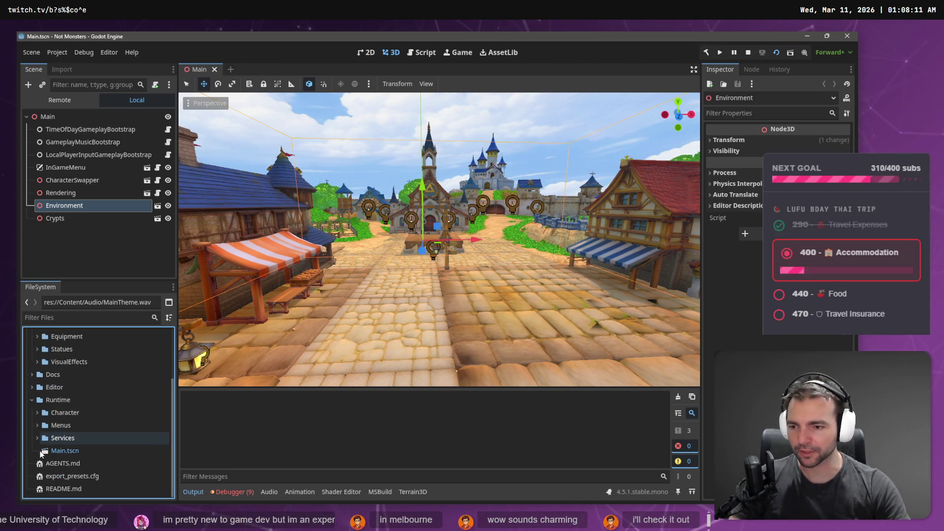
left_click(38, 426)
left_click(38, 425)
left_click(38, 426)
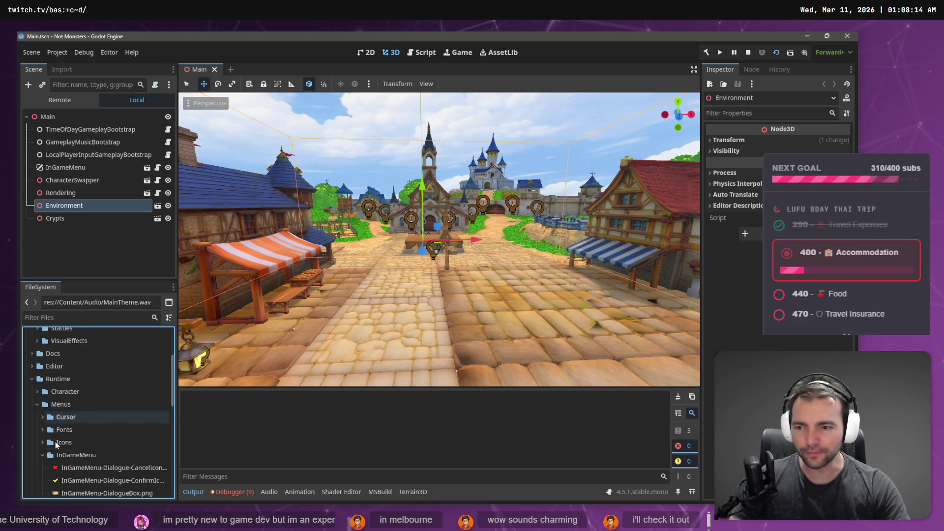
left_click(42, 438)
Show InGameMenu-EscMenu-Background.png in File Manager
scroll(98, 418, "down", 3)
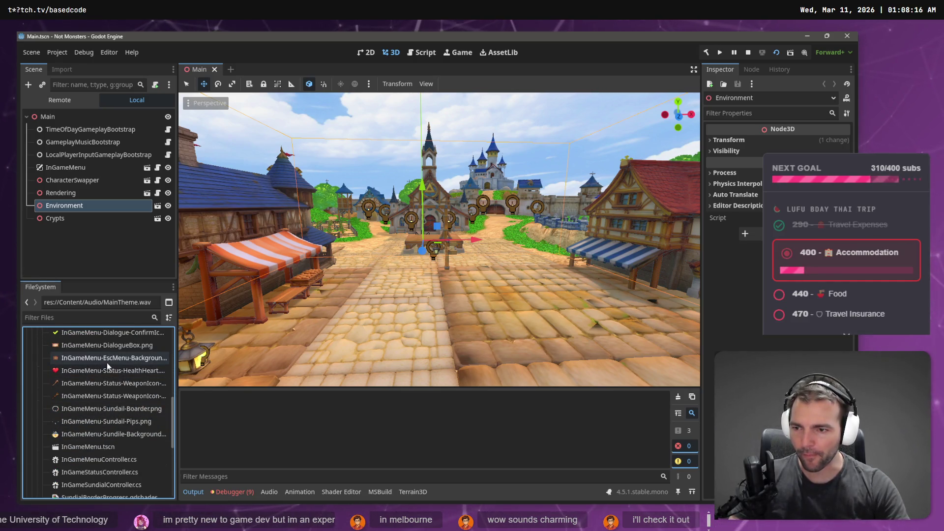
right_click(104, 358)
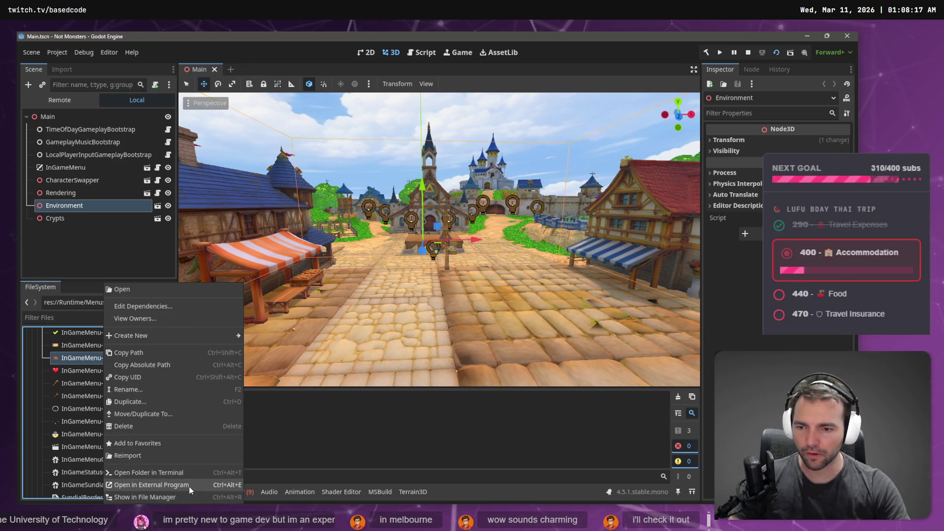
left_click(190, 497)
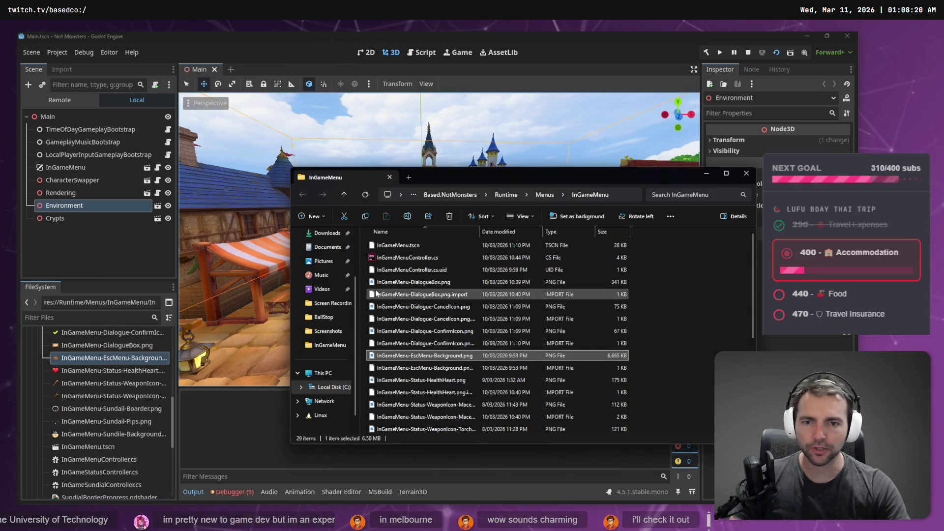
Load InGameMenu-EscMenu-Background.png into Photopea and rectangle-select the frame's inner panel
mouse_move(389, 363)
left_mouse_down()
mouse_move(364, 361)
mouse_move(374, 276)
mouse_move(391, 273)
left_mouse_up()
key("alt+Tab")
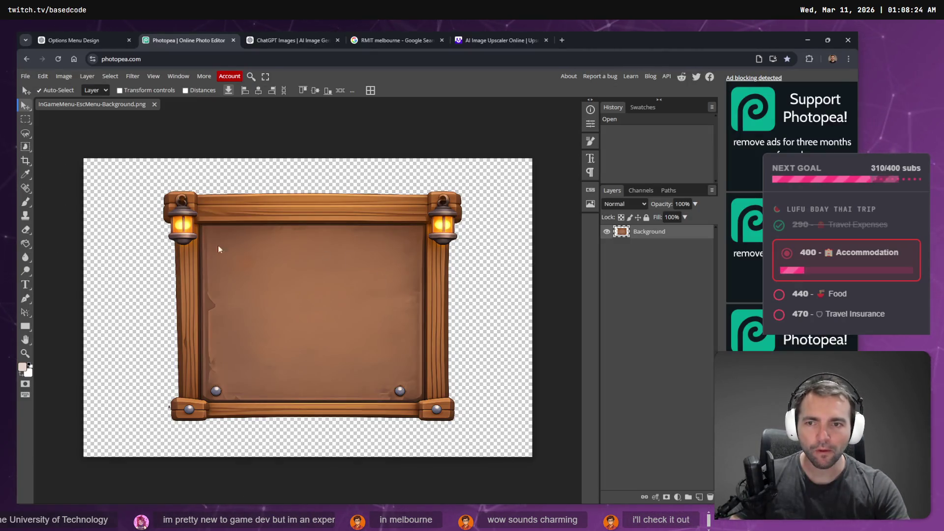
left_click(27, 121)
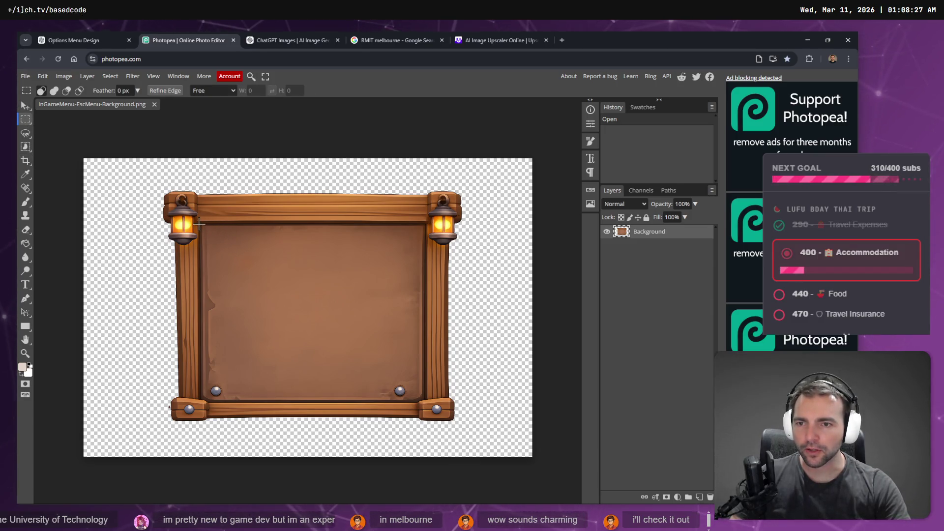
mouse_move(200, 223)
left_mouse_down()
mouse_move(380, 363)
mouse_move(410, 404)
mouse_move(426, 403)
left_mouse_up()
scroll(417, 405, "up", 1)
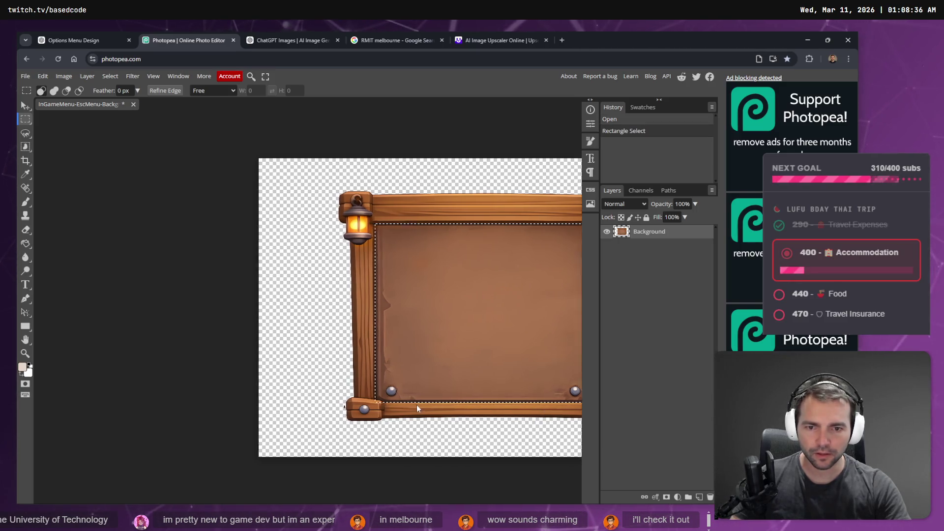
scroll(417, 405, "down", 1)
scroll(428, 404, "up", 3)
scroll(430, 403, "up", 2)
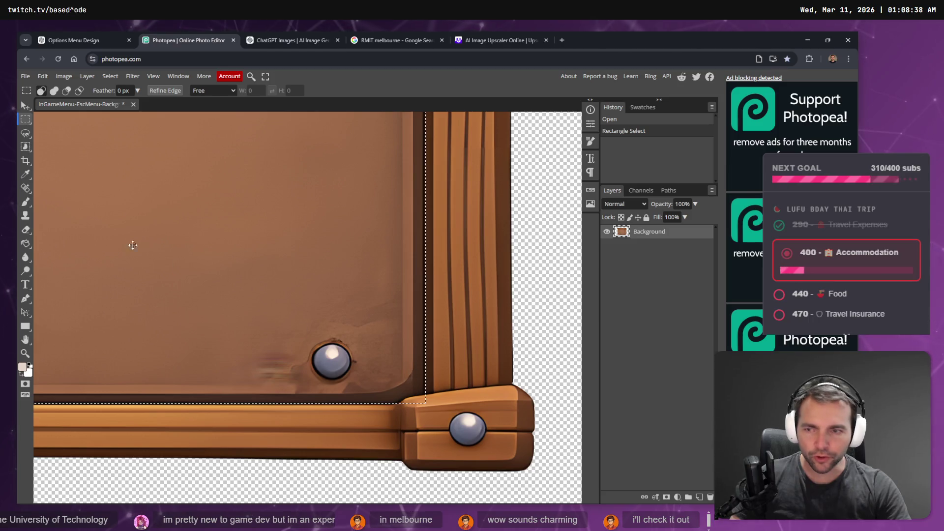
With the freehand Lasso, trace the selection around the panel corner along the curved wood edge
left_click(28, 134)
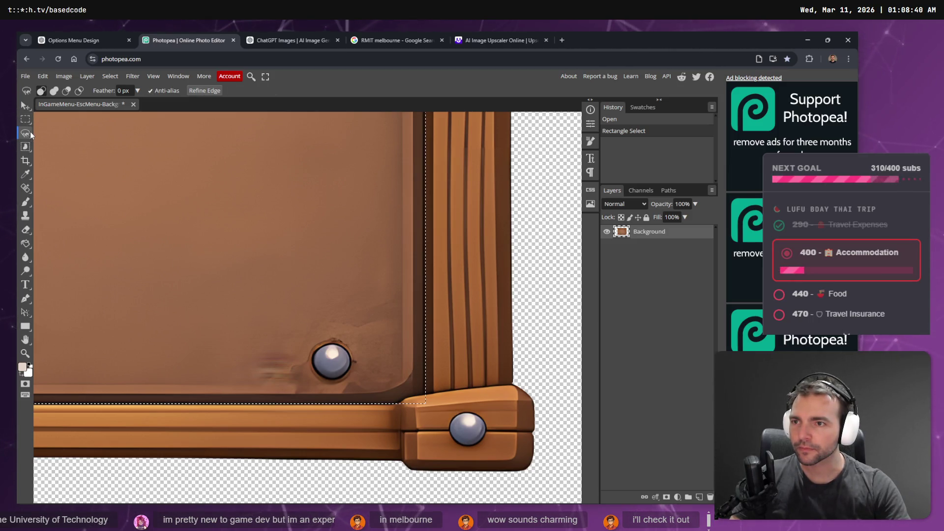
right_click(29, 134)
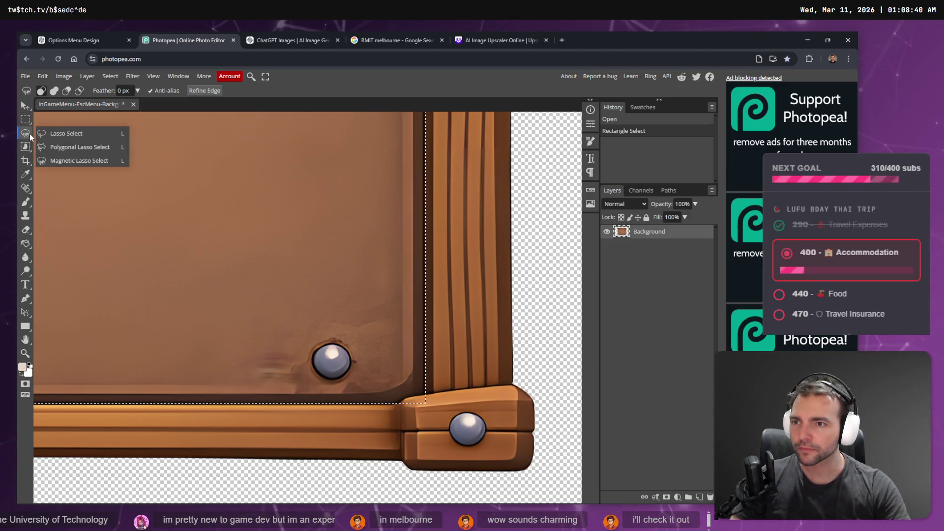
left_click(77, 132)
mouse_move(425, 396)
left_mouse_down()
mouse_move(407, 399)
mouse_move(412, 422)
mouse_move(418, 416)
left_mouse_up()
scroll(444, 409, "right", 3)
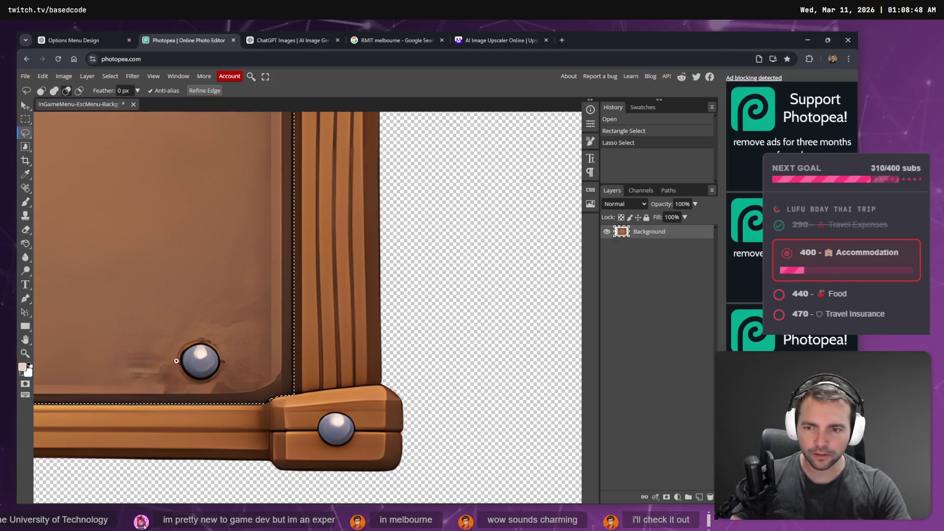
scroll(539, 348, "up", 10)
scroll(539, 349, "down", 10)
scroll(216, 364, "up", 5)
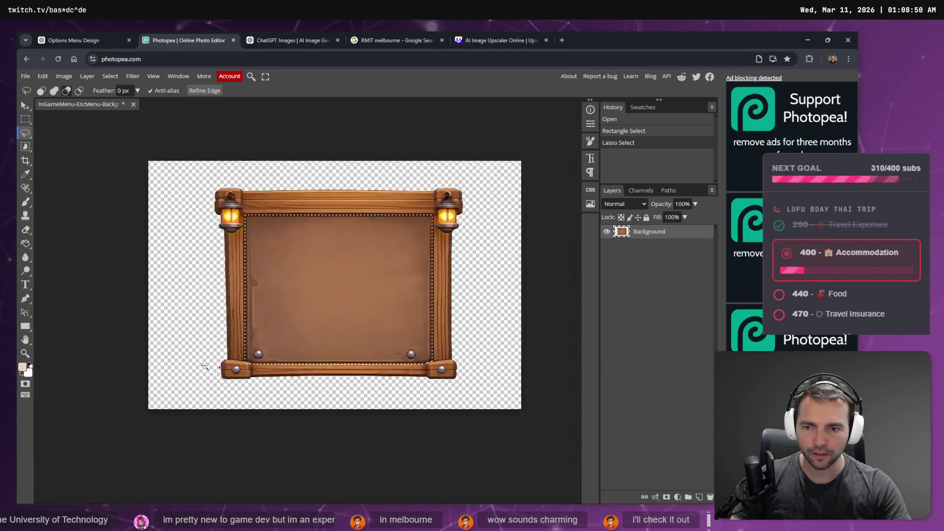
scroll(226, 366, "down", 2)
scroll(453, 371, "up", 3)
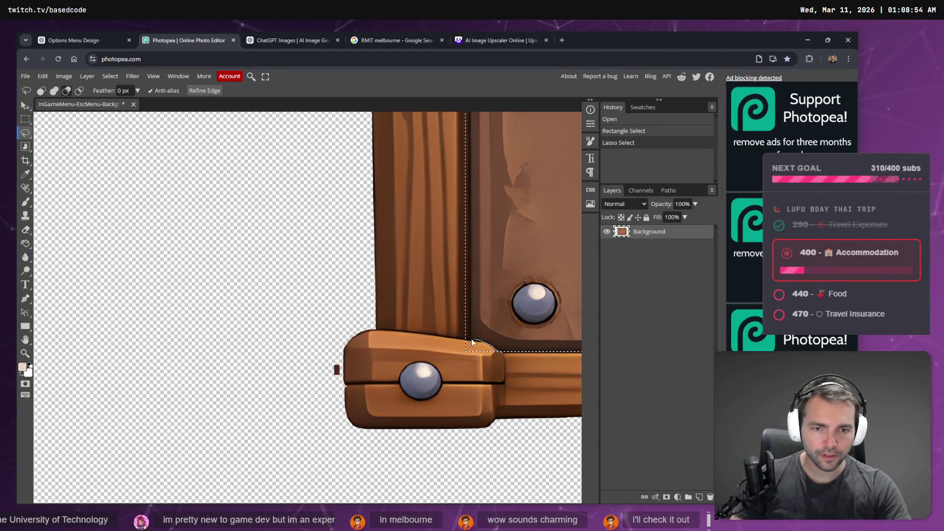
left_click_drag(473, 391, 509, 377)
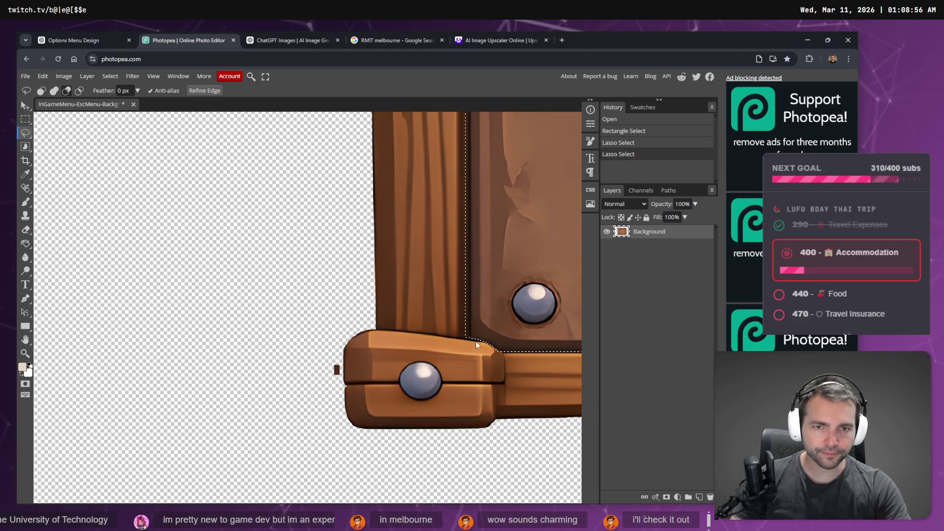
scroll(492, 334, "up", 10)
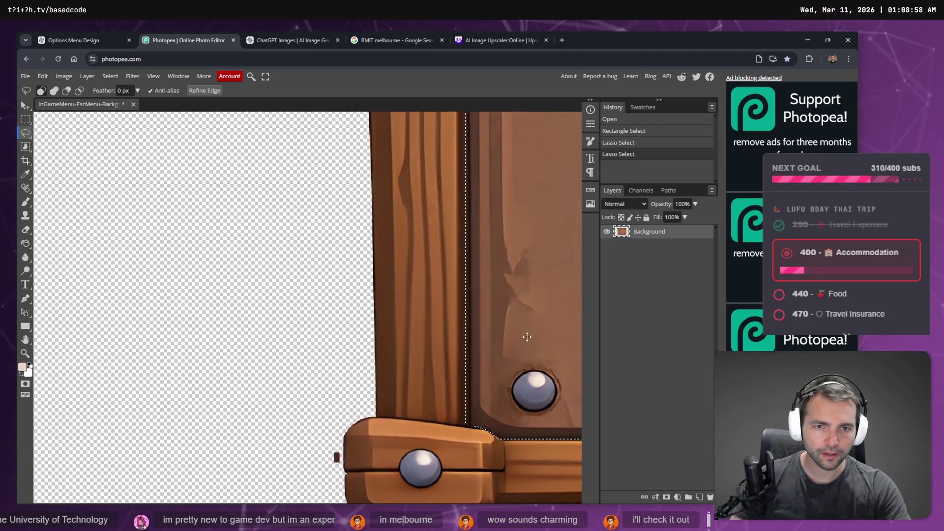
scroll(513, 327, "down", 3)
scroll(464, 204, "up", 3)
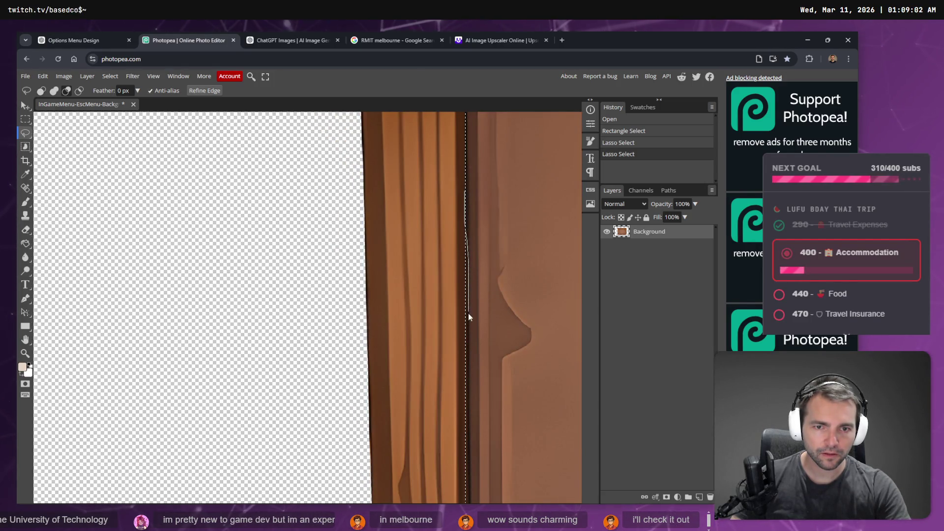
Fit the image in view and carve the lower-left bolt out of the panel selection
left_click(467, 386)
key("ctrl+z")
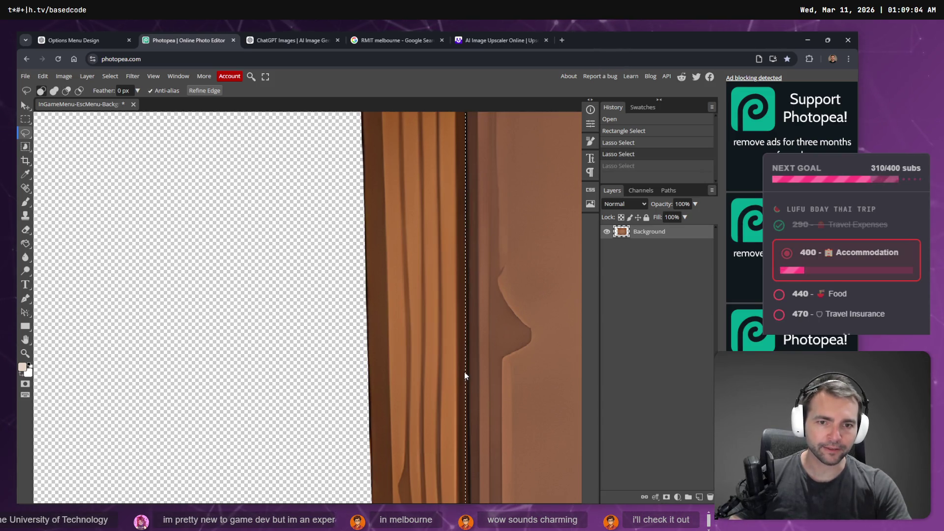
scroll(466, 366, "down", 5)
scroll(470, 368, "down", 2)
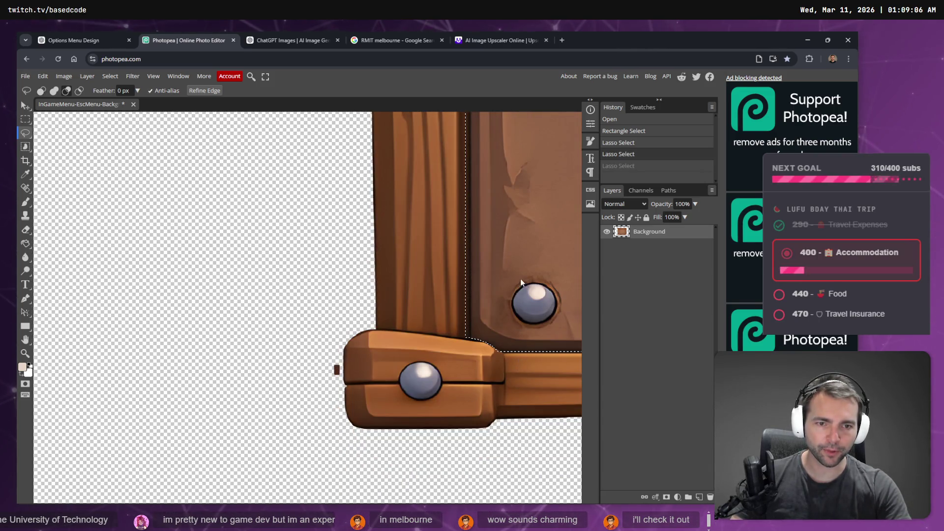
scroll(521, 282, "down", 5)
scroll(522, 269, "up", 5)
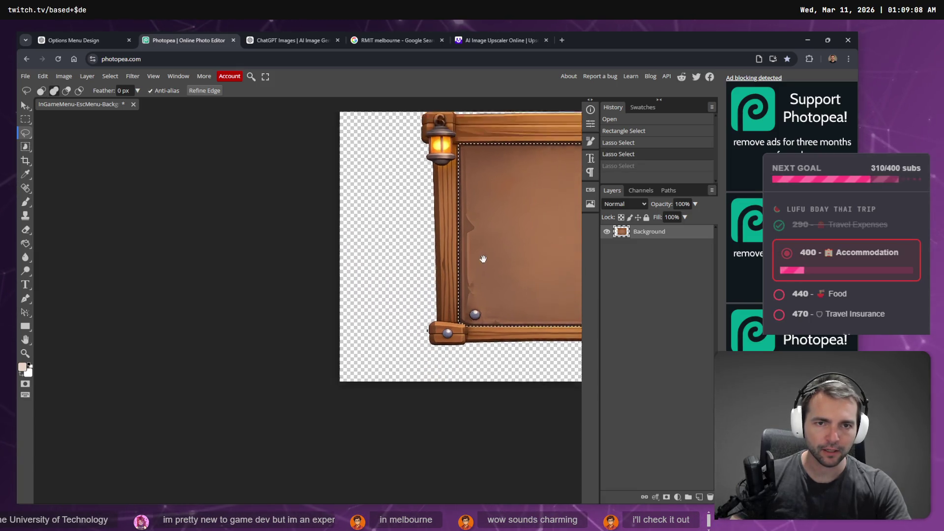
key("ctrl+0")
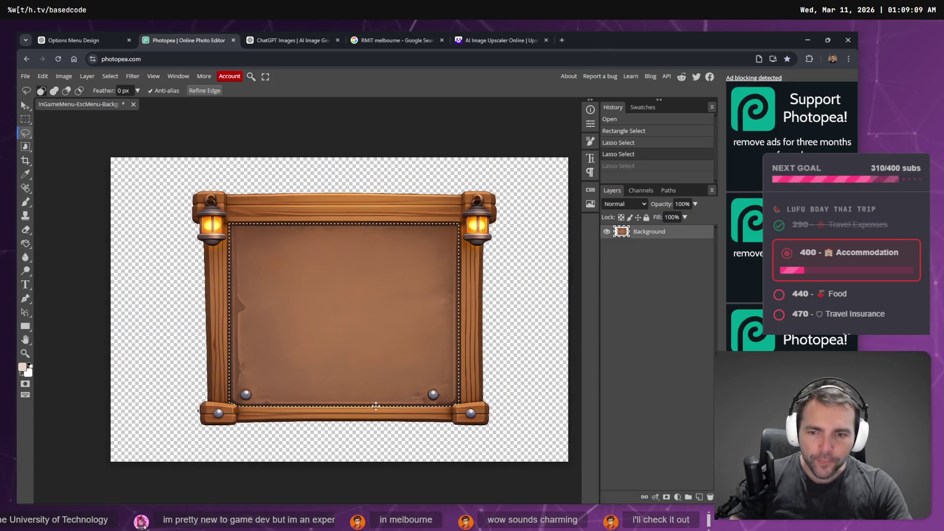
scroll(247, 401, "up", 5)
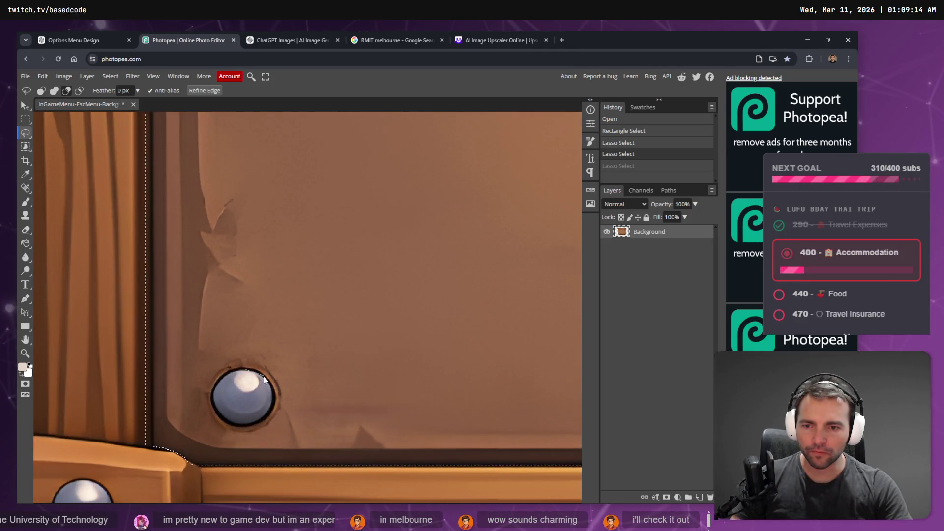
left_click_drag(264, 418, 237, 426)
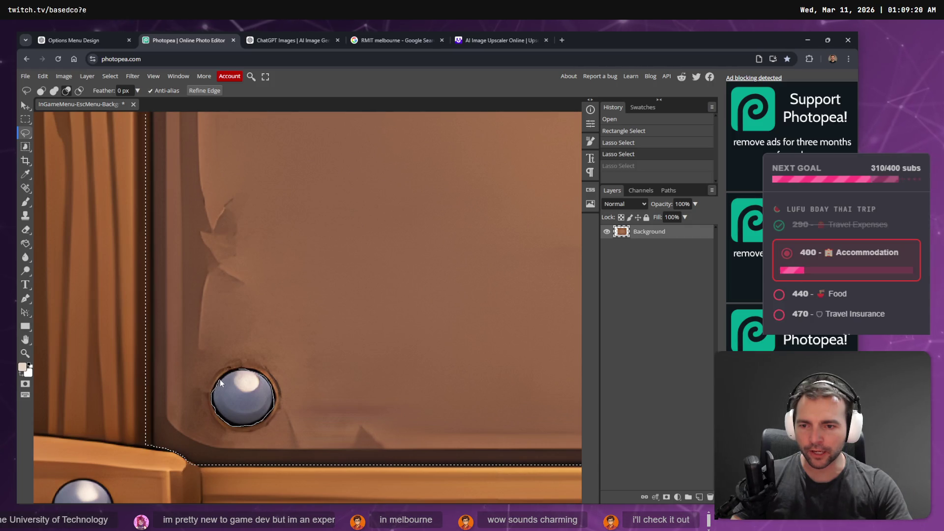
left_click(239, 372)
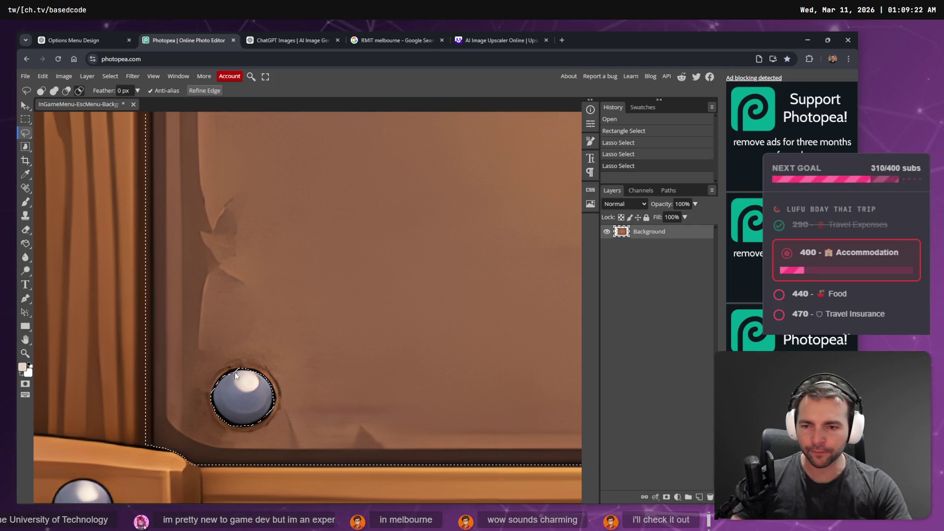
left_click_drag(234, 373, 227, 375)
key("ctrl+z")
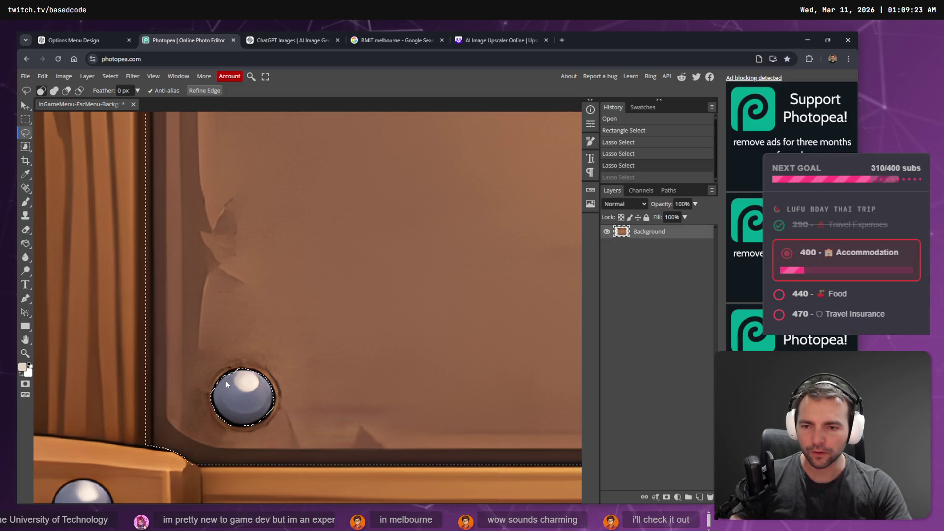
left_click_drag(226, 372, 240, 379)
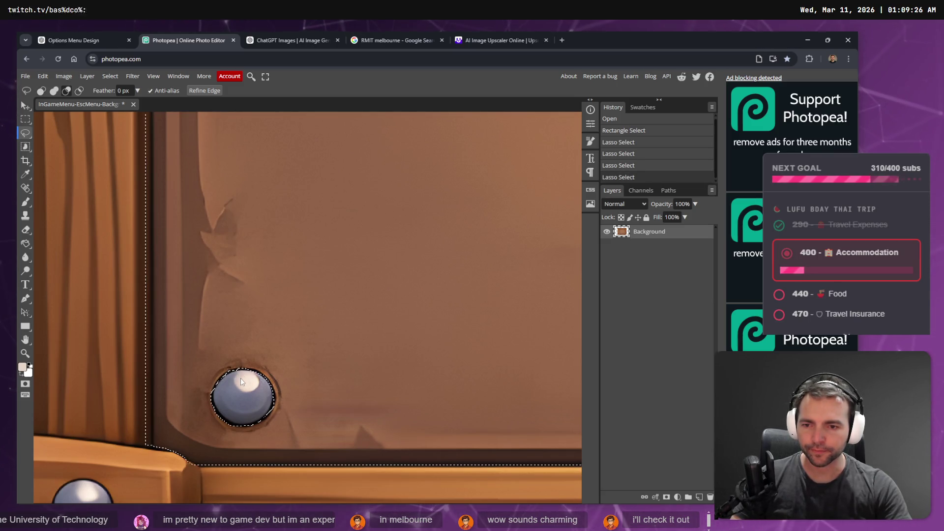
Carve the lower-right bolt out of the panel selection with the lasso
scroll(287, 395, "down", 1)
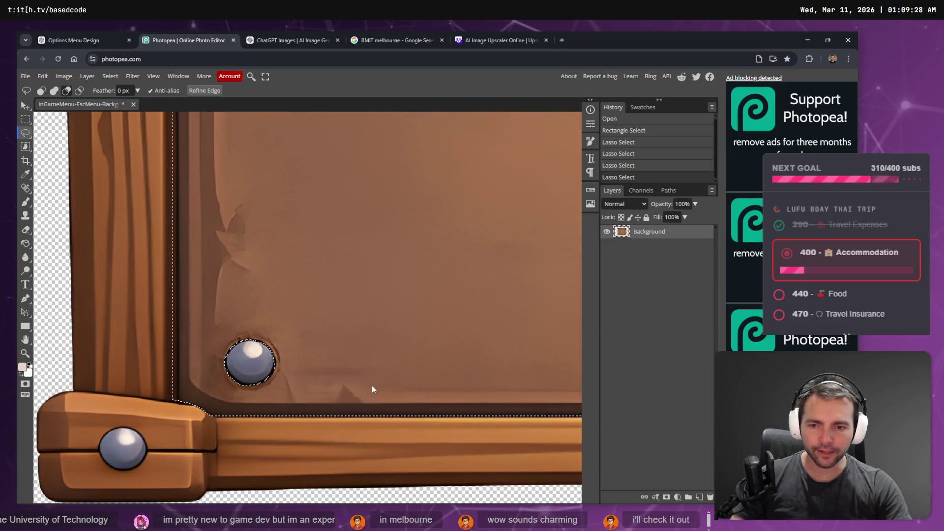
scroll(399, 388, "up", 2)
scroll(404, 388, "down", 2)
scroll(404, 388, "right", 10)
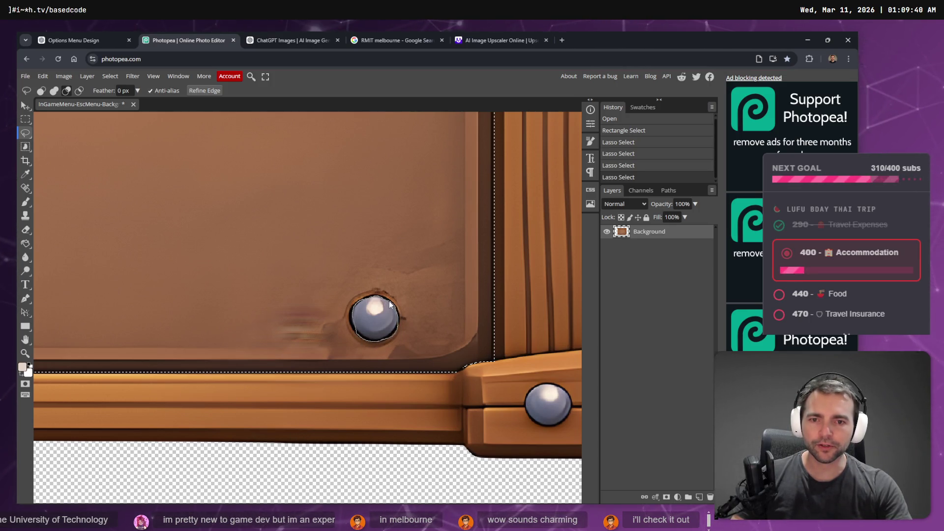
left_click_drag(389, 303, 393, 306)
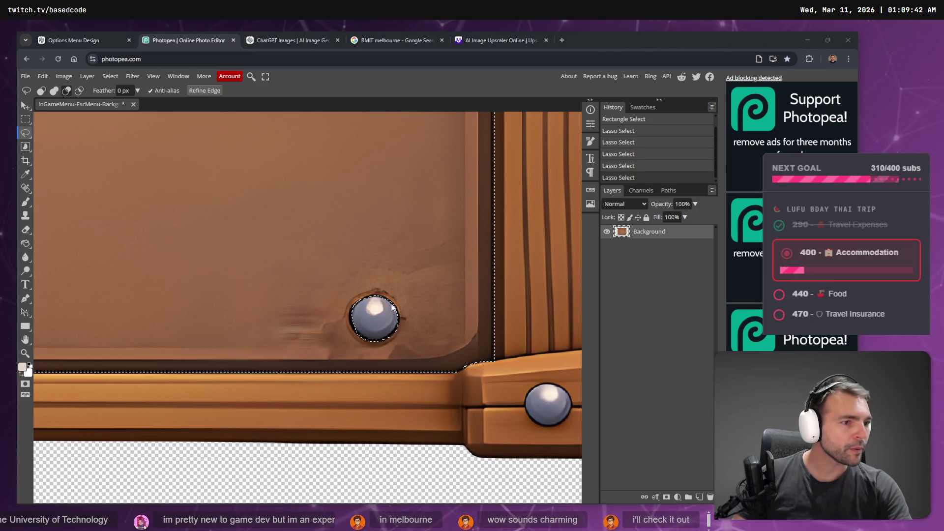
Close the running game's pause menu and bring the InGameMenu folder window forward
key("alt+Tab")
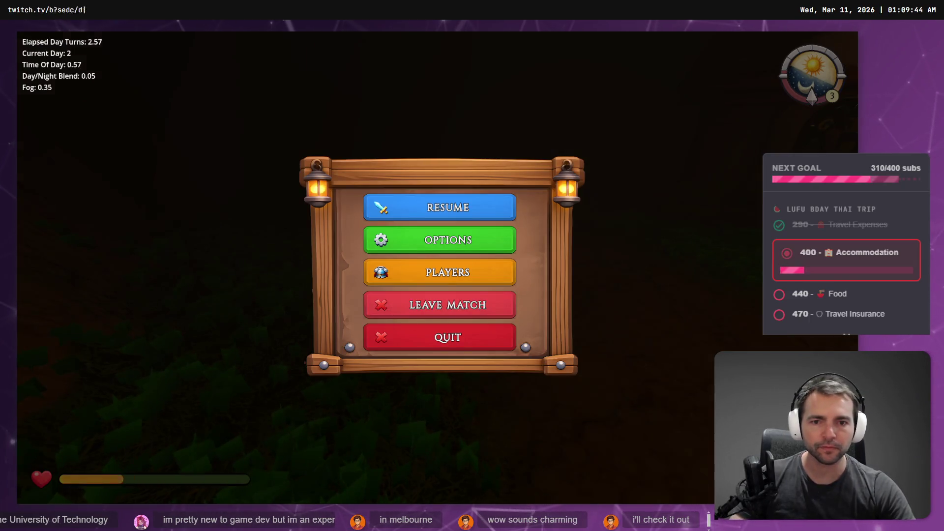
key("Escape")
key("alt+Tab")
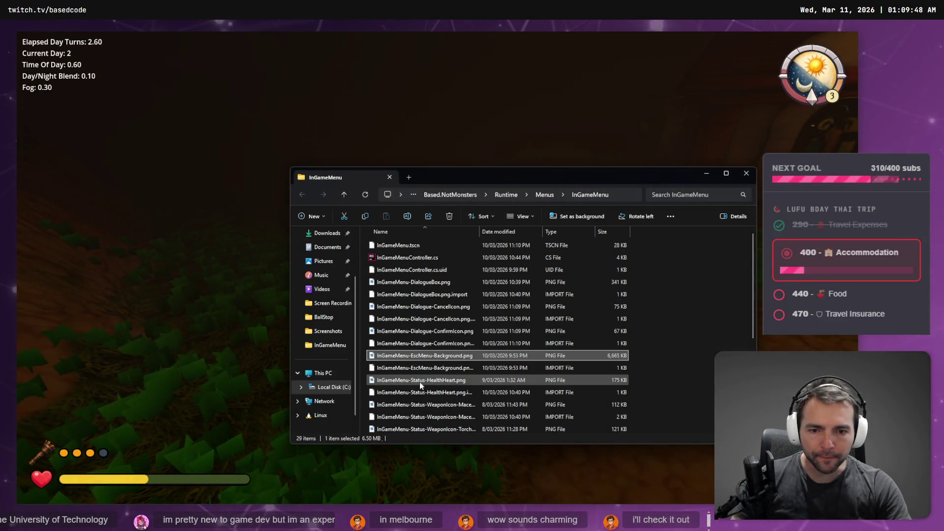
Look over the dialogue icon files, then open InGameMenu-DialogueBox.png in the image viewer
left_click(417, 330)
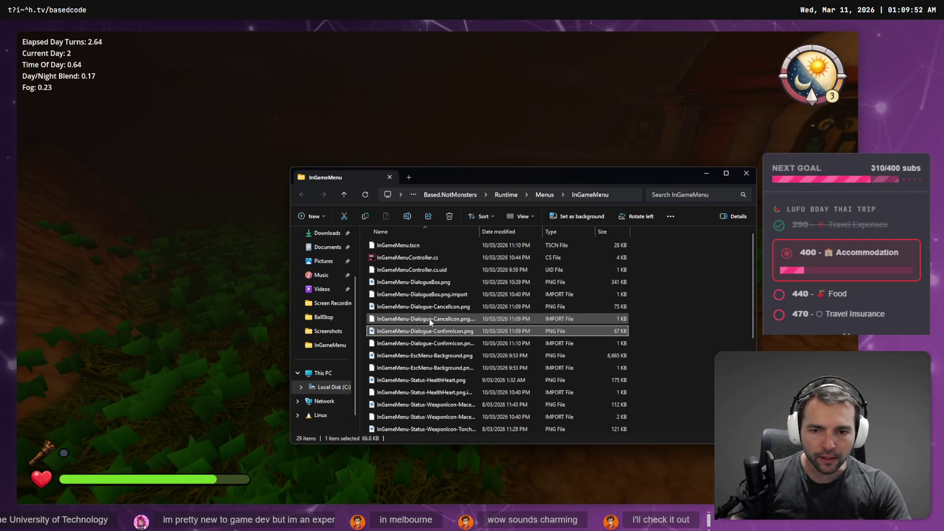
left_click(426, 306)
left_click(426, 344)
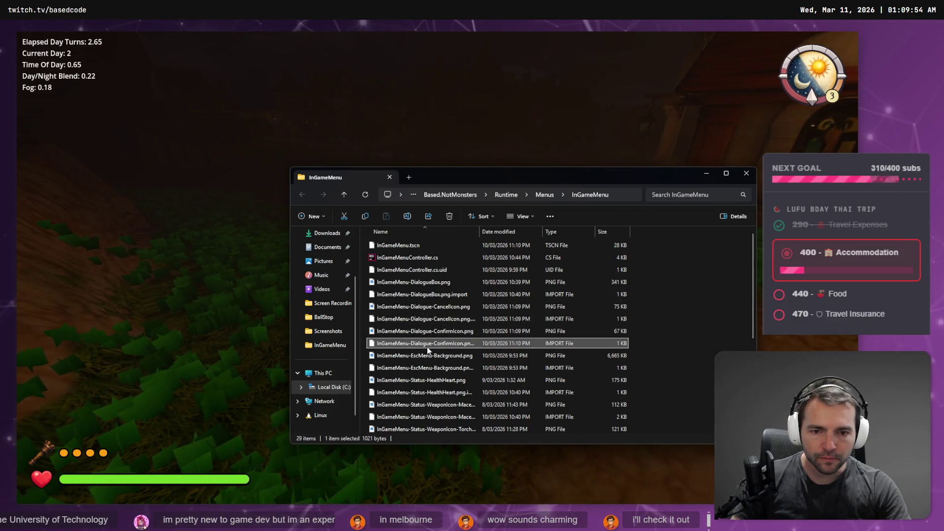
left_click(418, 307)
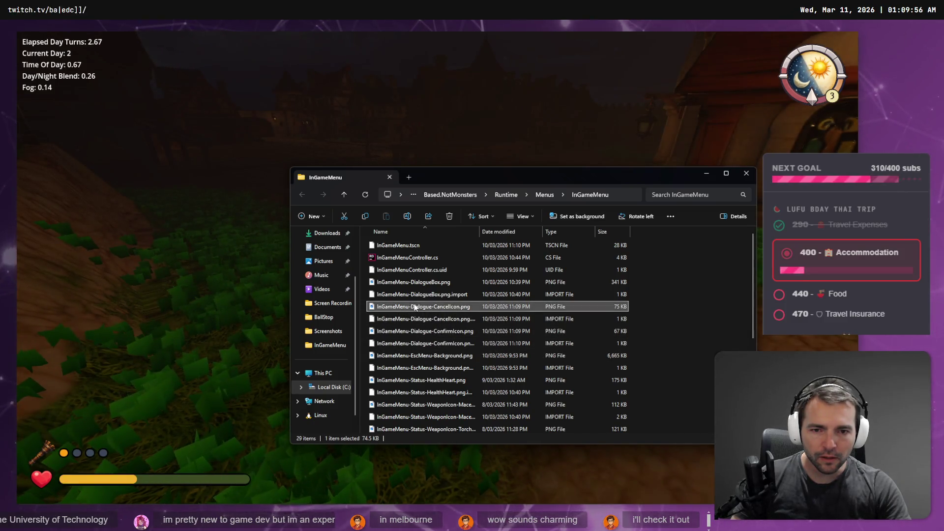
double_click(420, 282)
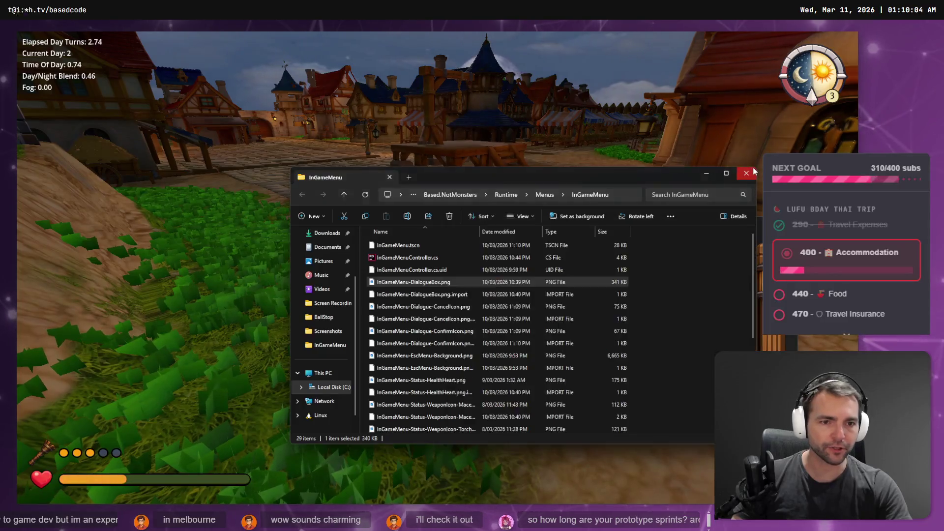
key("alt+Tab")
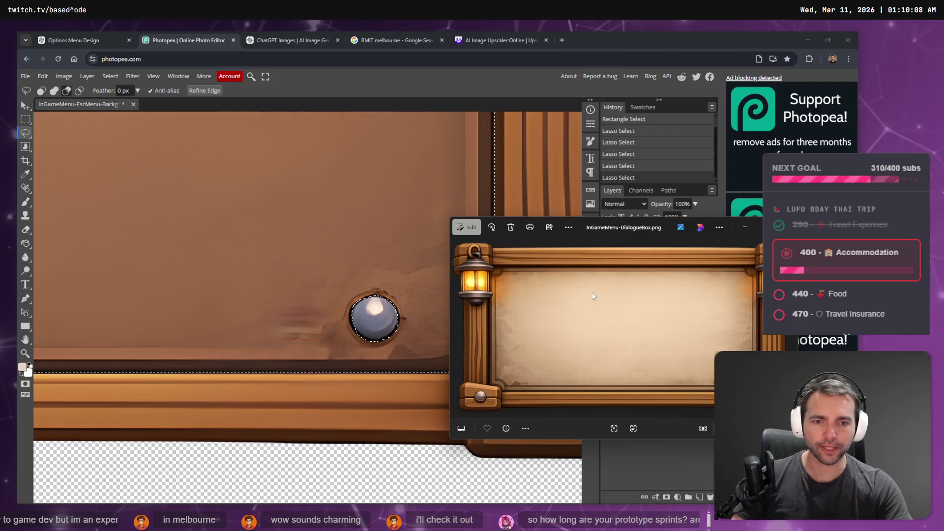
Close the image preview and zoom out until the whole lantern frame fits the Photopea canvas
left_click(316, 242)
scroll(185, 214, "right", 5)
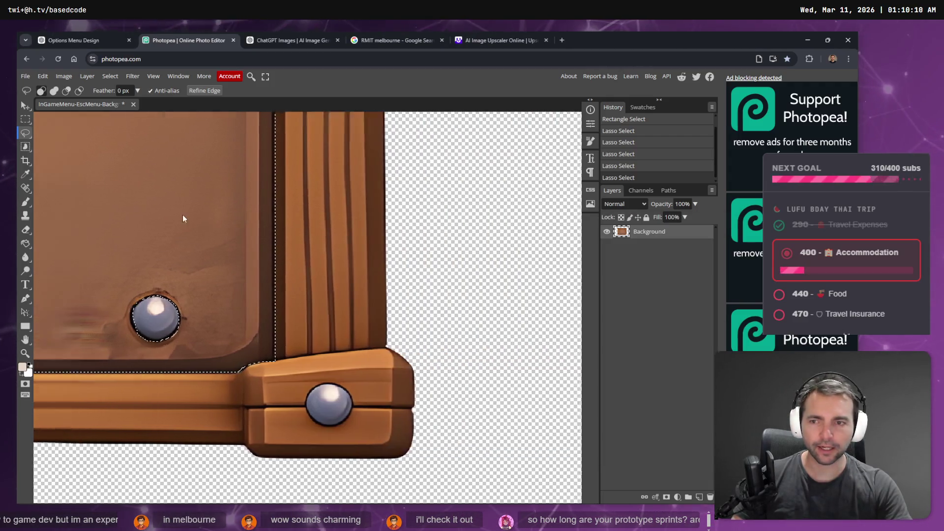
scroll(187, 214, "left", 4)
scroll(196, 216, "down", 1)
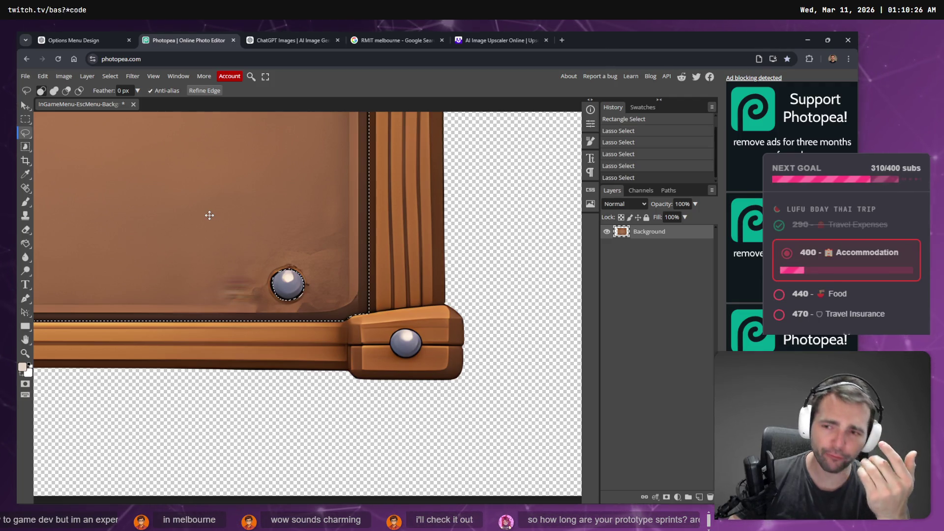
scroll(381, 314, "down", 1)
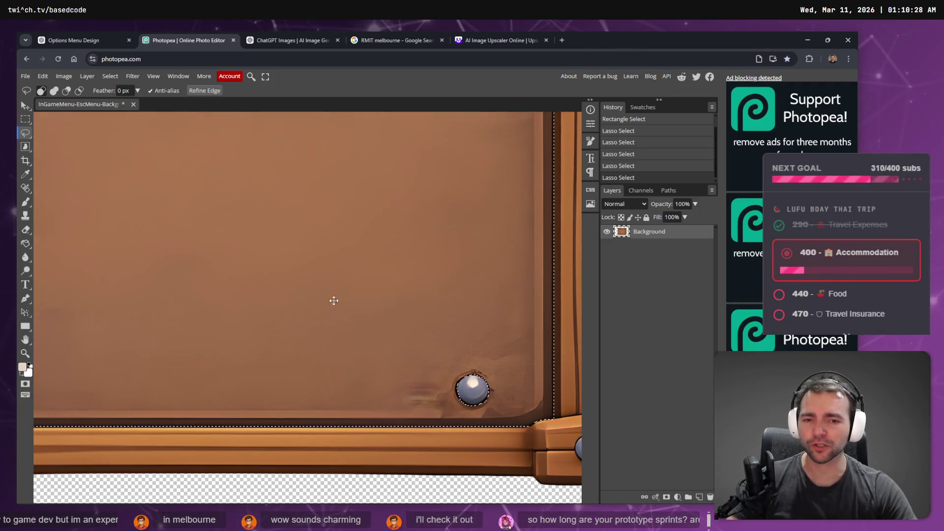
scroll(310, 295, "down", 3)
scroll(307, 238, "up", 3)
scroll(259, 190, "down", 2)
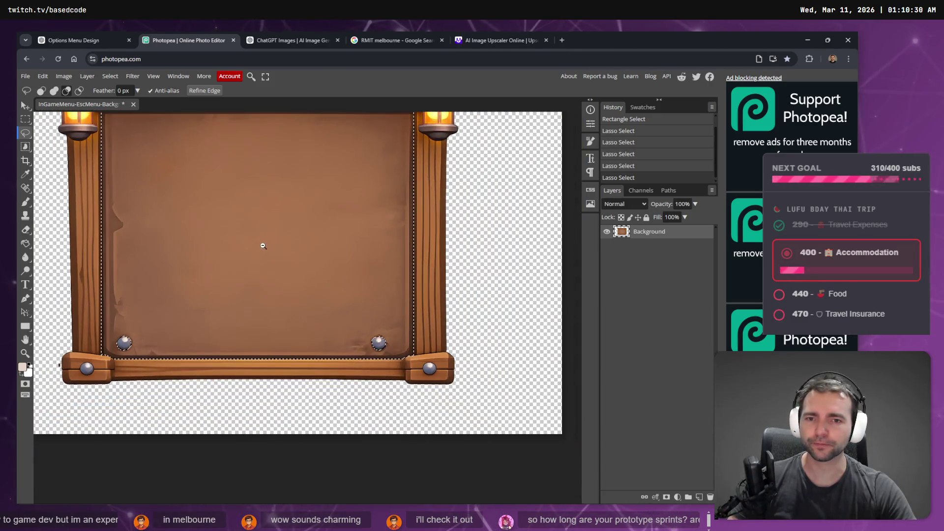
scroll(288, 264, "up", 1)
left_click_drag(288, 264, 285, 268)
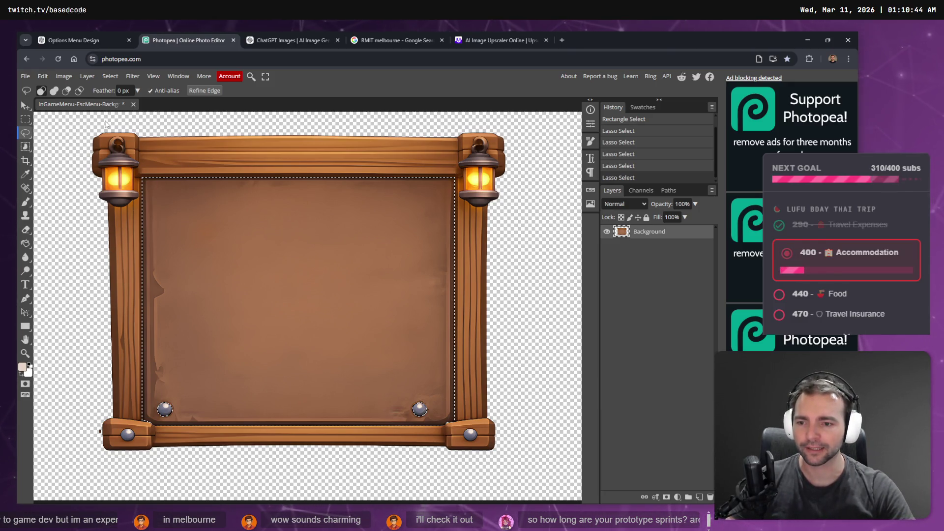
Try Hue/Saturation on the inner panel, toggling Colorize and adjusting lightness and hue
left_click(64, 76)
mouse_move(81, 106)
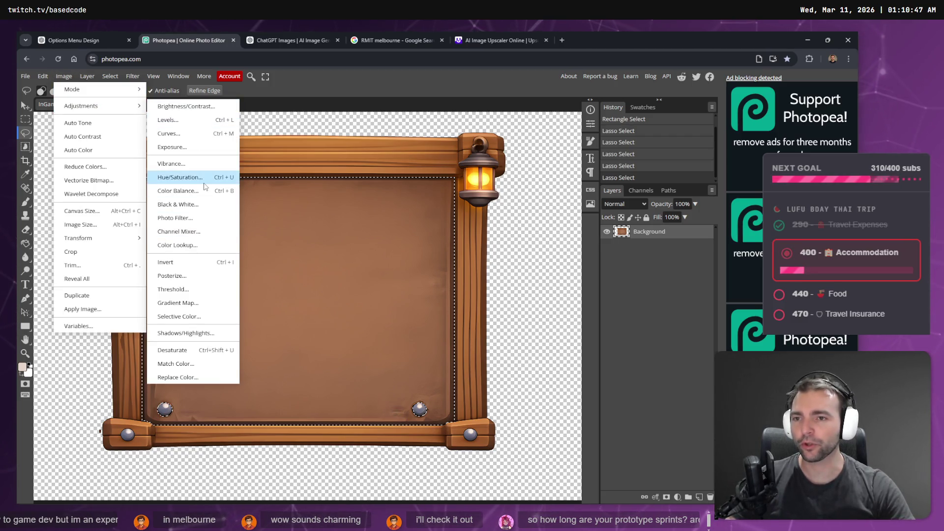
left_click(202, 176)
left_click_drag(161, 138, 562, 222)
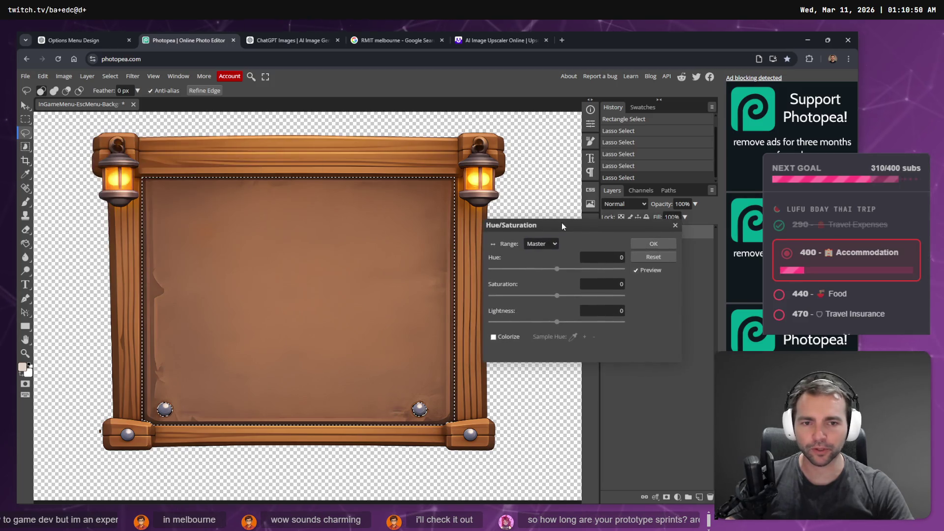
left_click(494, 337)
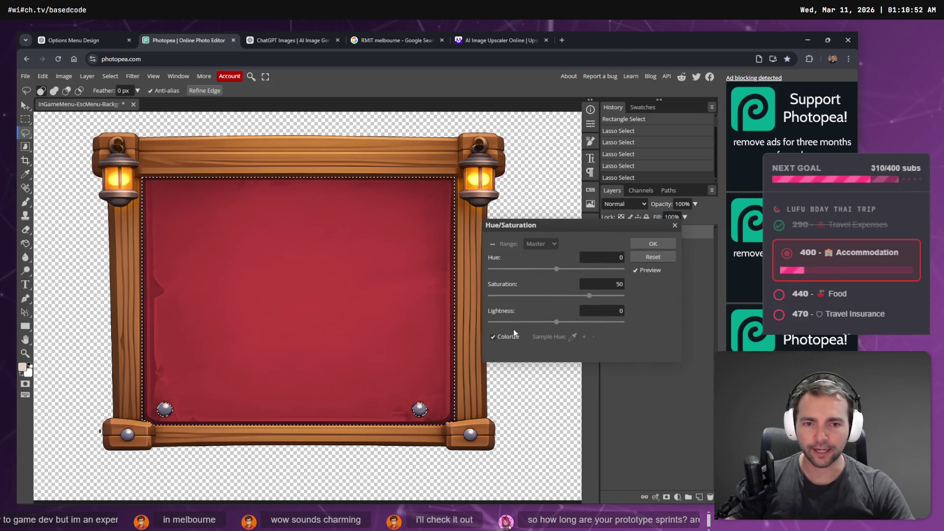
left_click(493, 337)
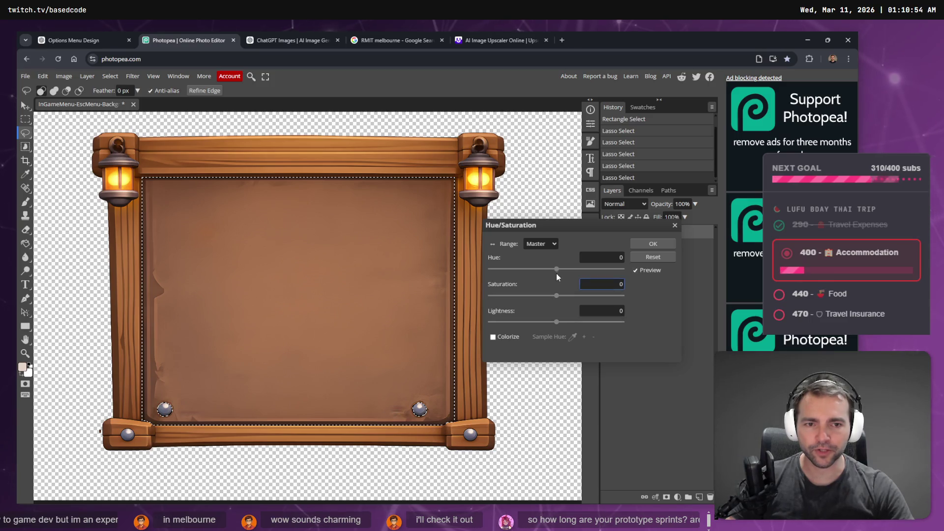
left_click_drag(556, 322, 573, 323)
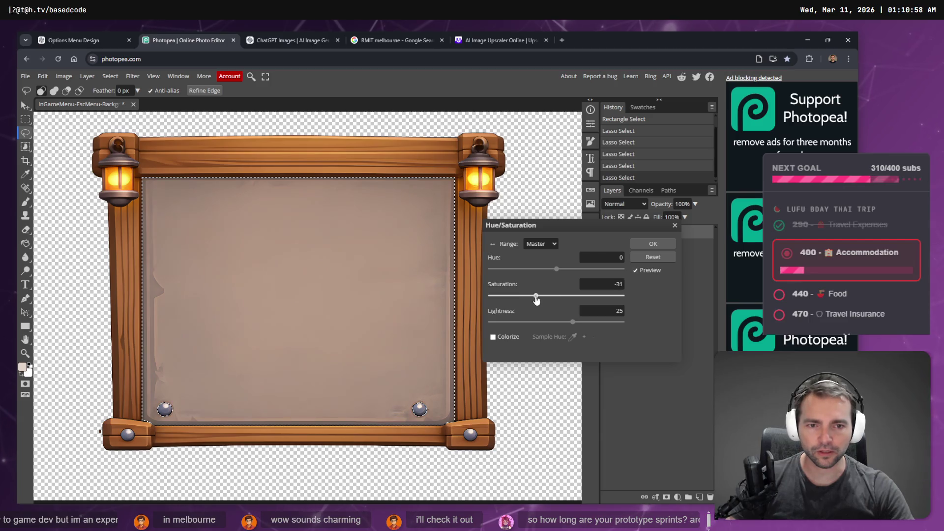
mouse_move(572, 322)
left_mouse_down()
mouse_move(543, 323)
mouse_move(567, 333)
mouse_move(560, 322)
left_mouse_up()
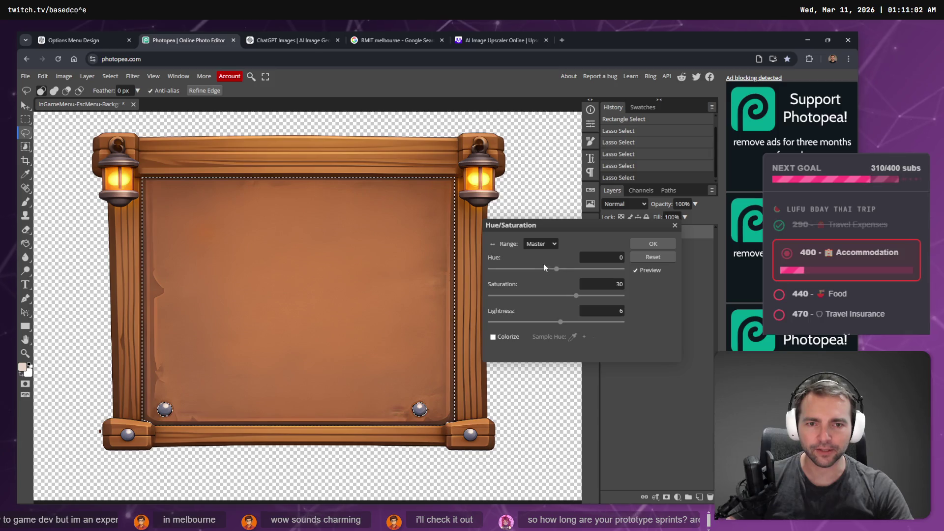
mouse_move(556, 269)
left_mouse_down()
mouse_move(497, 279)
mouse_move(634, 284)
left_mouse_up()
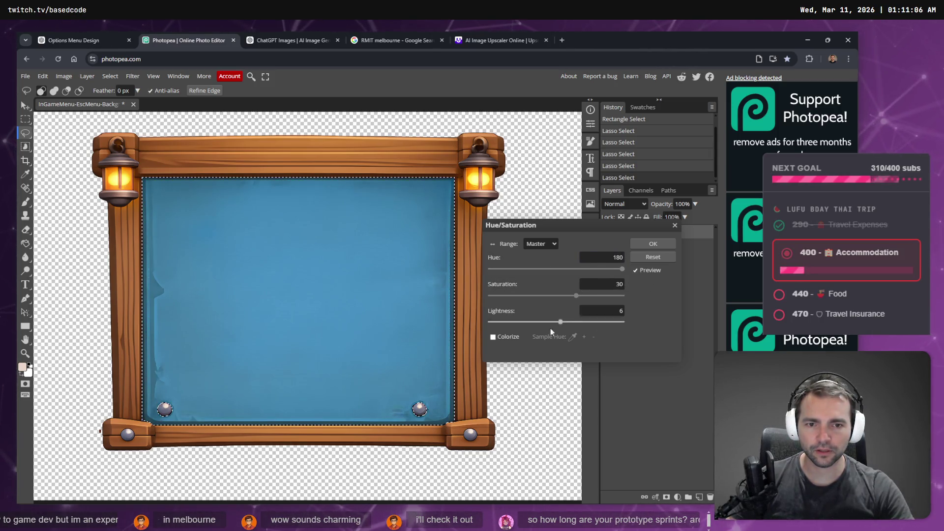
Experiment with colorized saturation 0, lightness and hue tweaks, then cancel the adjustment
left_click(493, 337)
left_click_drag(589, 296, 560, 295)
left_click(604, 284)
key("BackSpace")
type("0")
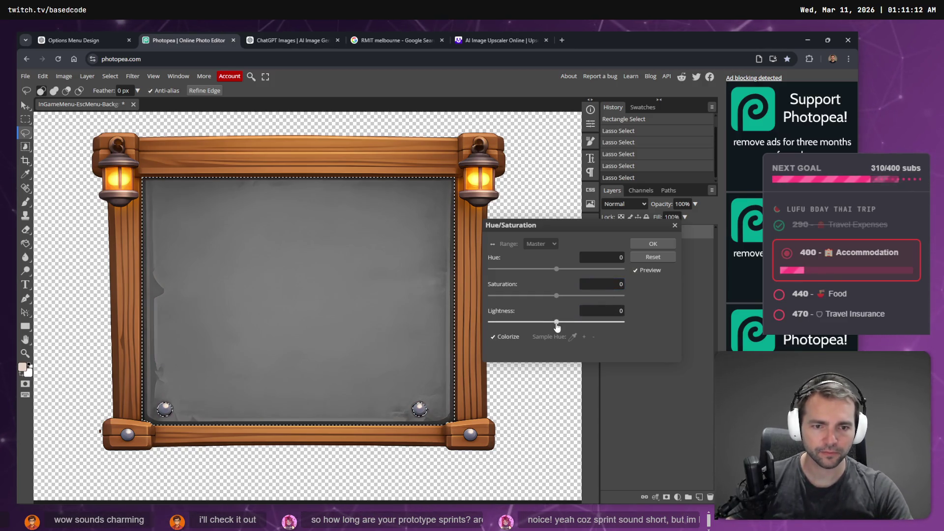
left_click_drag(557, 322, 559, 322)
left_click_drag(556, 269, 545, 270)
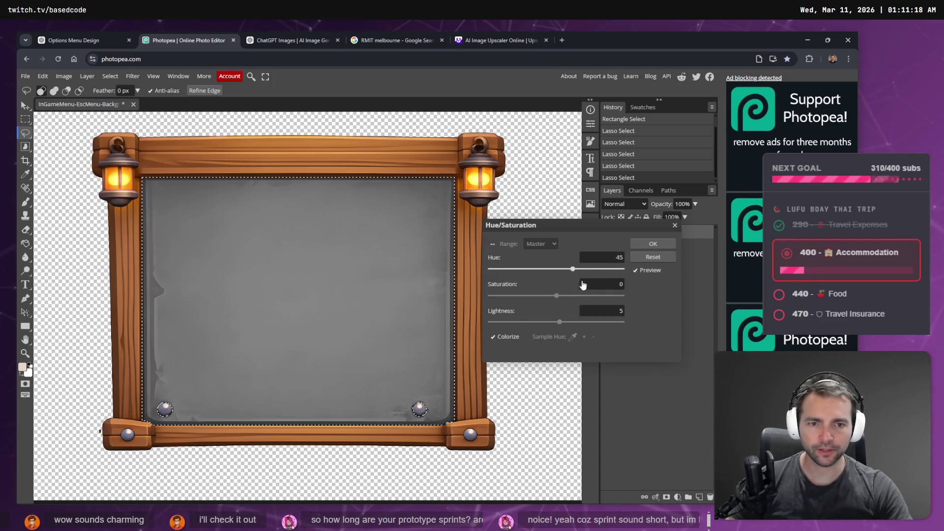
left_click(560, 322)
mouse_move(560, 322)
left_mouse_down()
mouse_move(548, 322)
mouse_move(562, 323)
left_mouse_up()
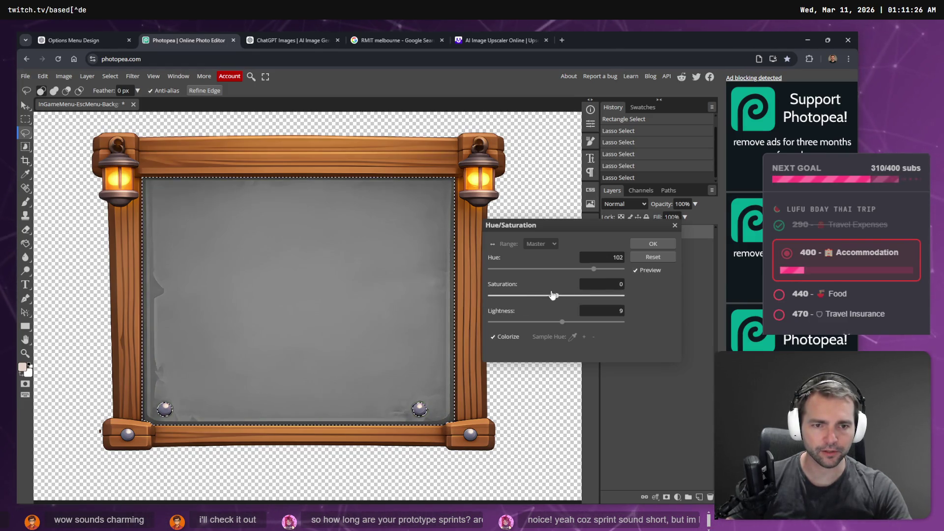
mouse_move(556, 296)
left_mouse_down()
mouse_move(623, 299)
mouse_move(551, 305)
left_mouse_up()
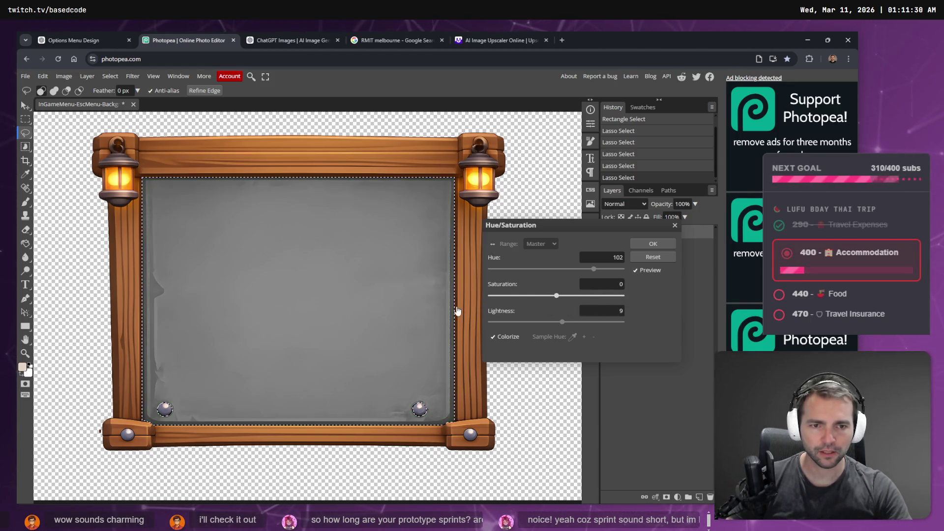
key("Escape")
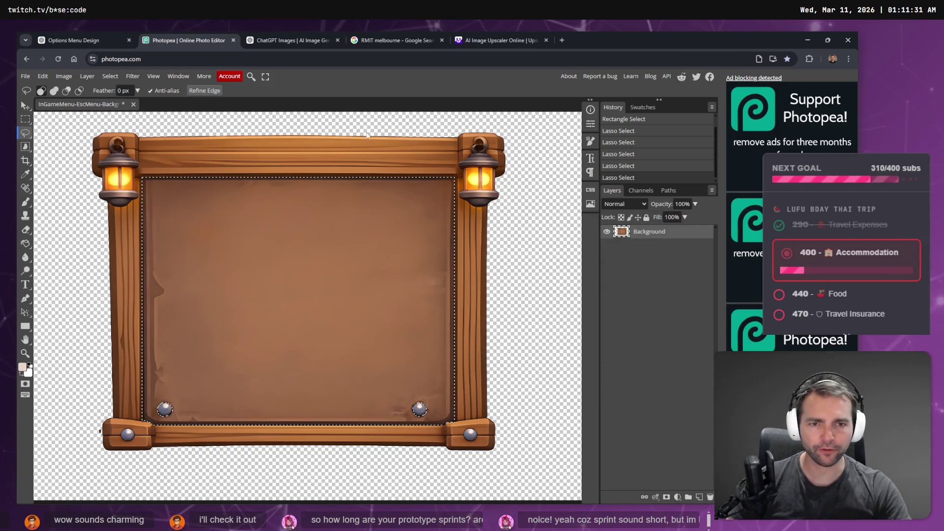
Reopen Hue/Saturation with Colorize on, saturation 55 and a warm hue of 32
left_click(63, 76)
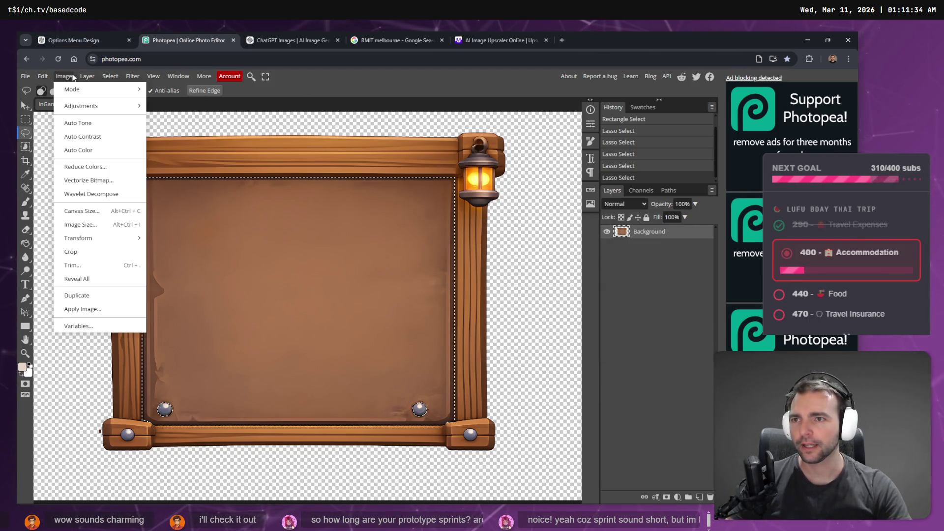
mouse_move(98, 106)
left_click(180, 177)
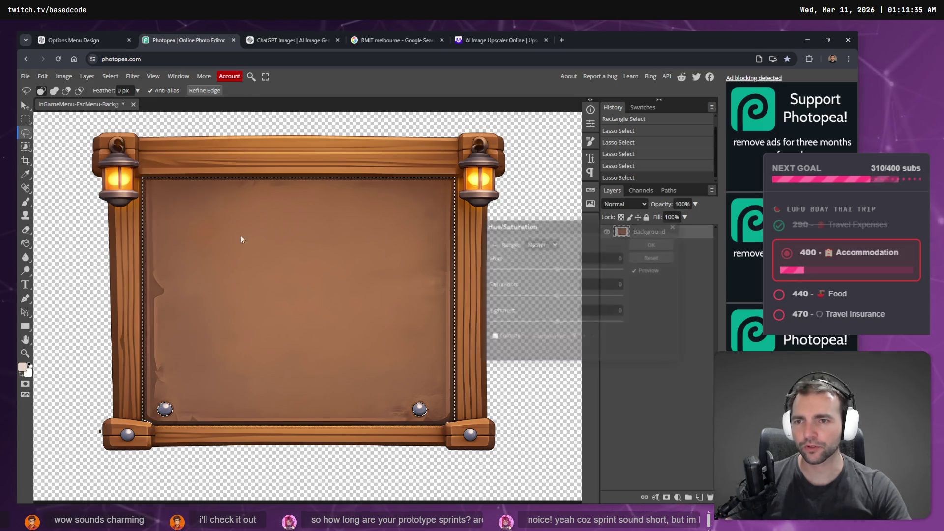
left_click(496, 337)
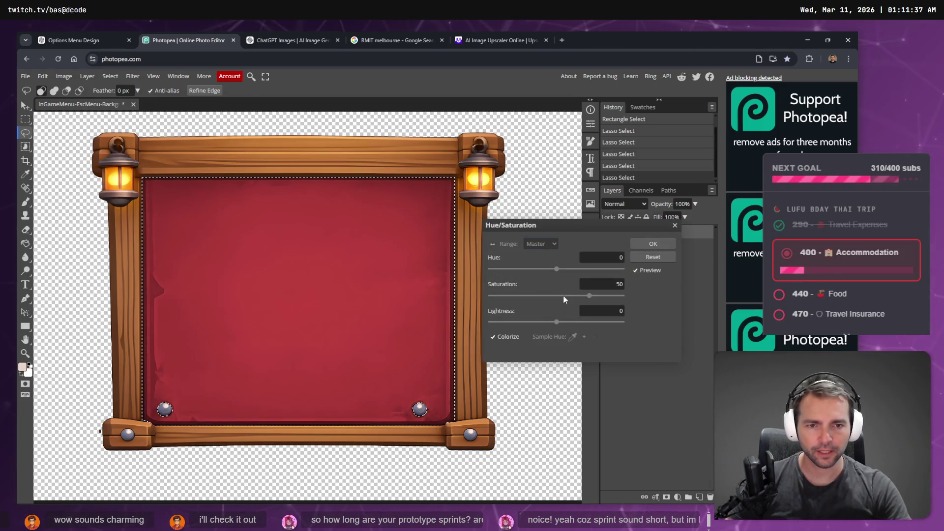
mouse_move(585, 295)
left_mouse_down()
mouse_move(553, 307)
mouse_move(509, 304)
left_mouse_up()
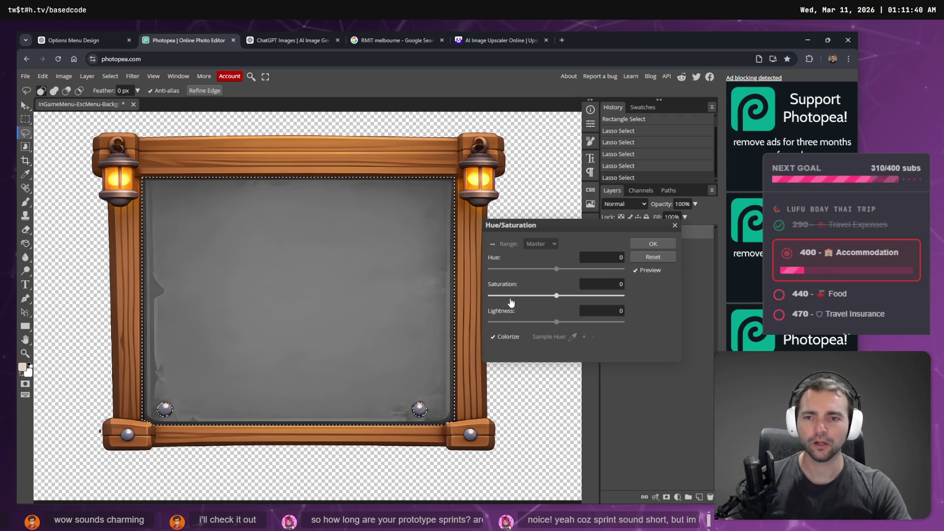
mouse_move(556, 296)
left_mouse_down()
mouse_move(628, 295)
mouse_move(494, 309)
left_mouse_up()
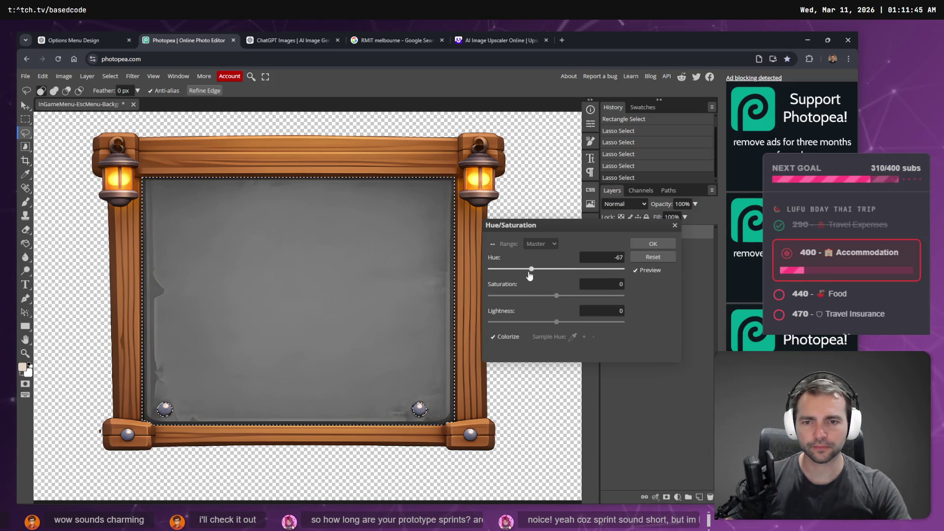
left_click_drag(559, 297, 592, 295)
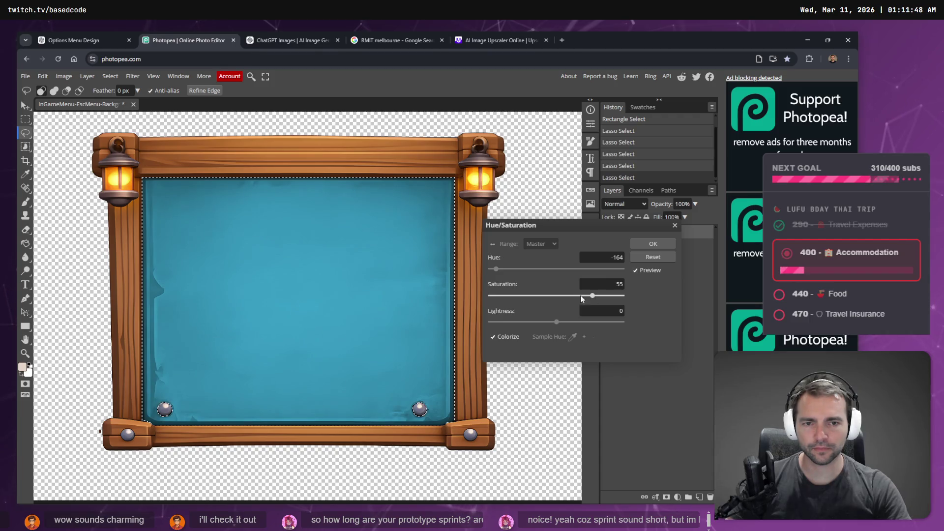
mouse_move(498, 274)
left_mouse_down()
mouse_move(583, 270)
mouse_move(554, 271)
mouse_move(569, 274)
left_mouse_up()
Raise lightness to 53 while comparing with the dialogue box reference, then apply the cream tint
key("alt+Tab")
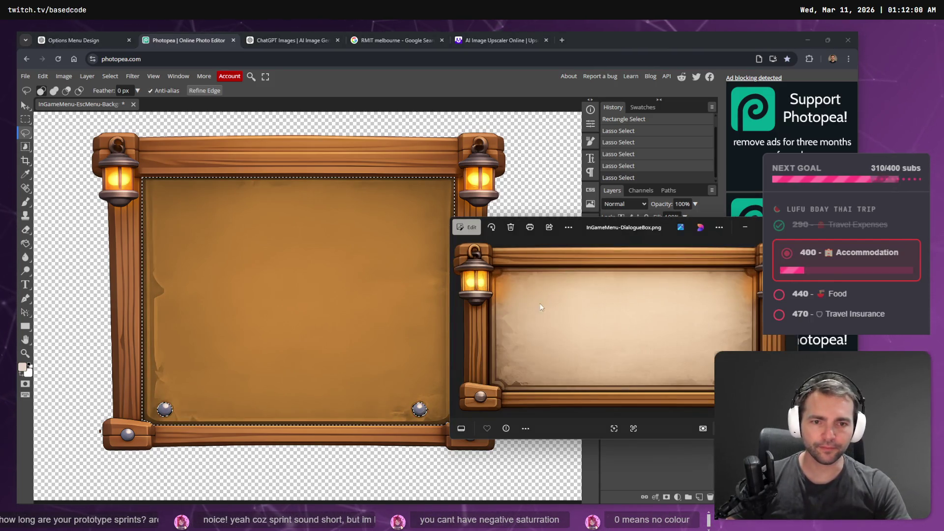
key("alt+Tab")
left_click_drag(566, 326, 585, 323)
key("alt+Tab")
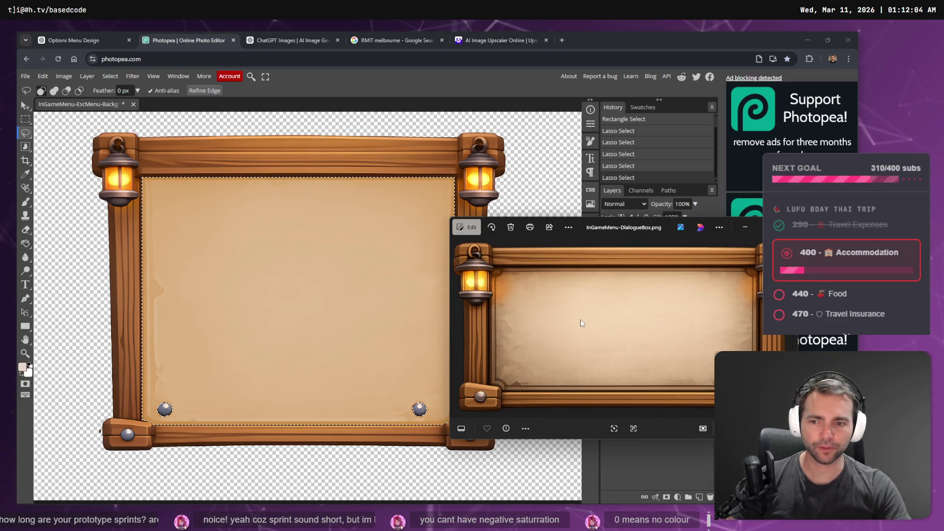
key("alt+Tab")
left_click_drag(585, 323, 591, 324)
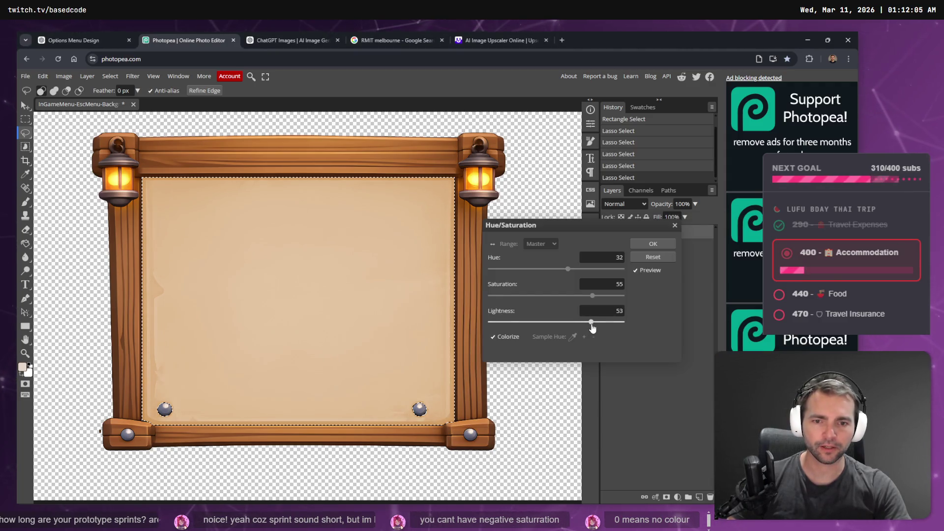
key("alt+Tab")
key("alt+Tab")
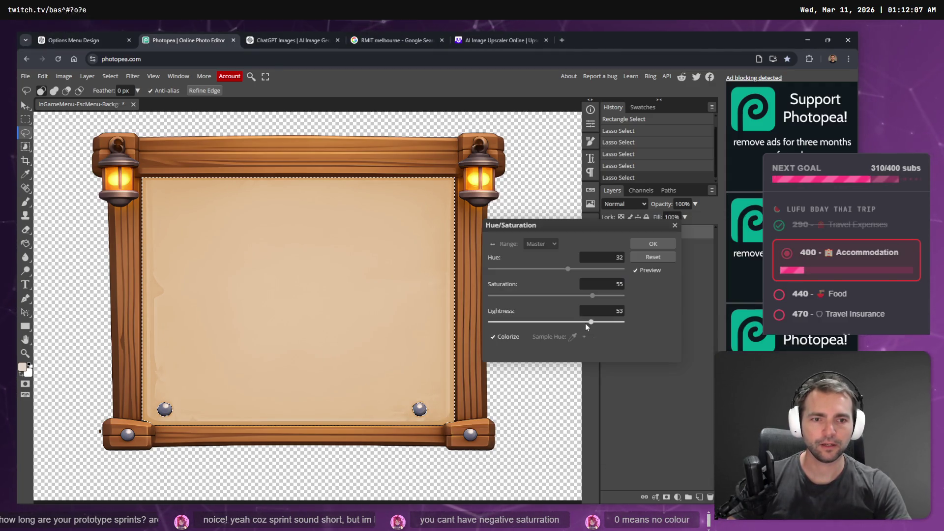
left_click_drag(591, 324, 595, 324)
key("alt+Tab")
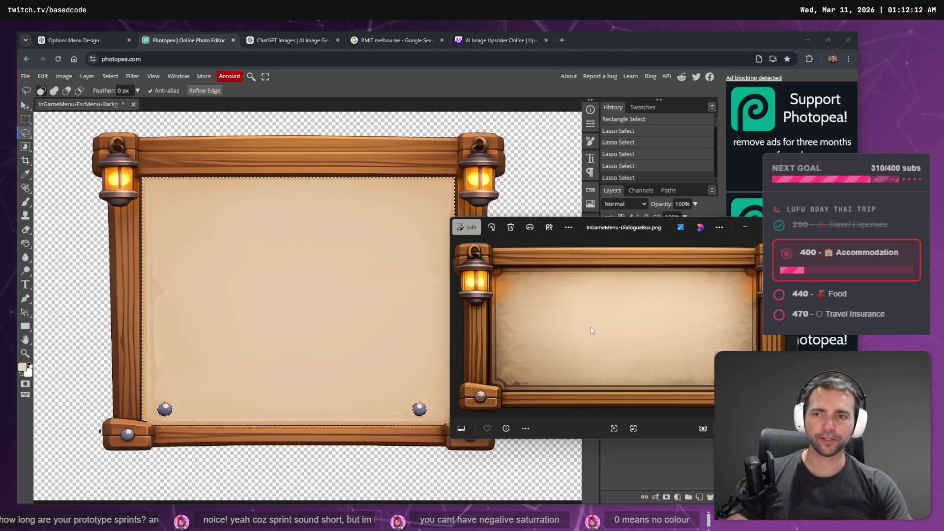
key("alt+Tab")
key("alt+Tab")
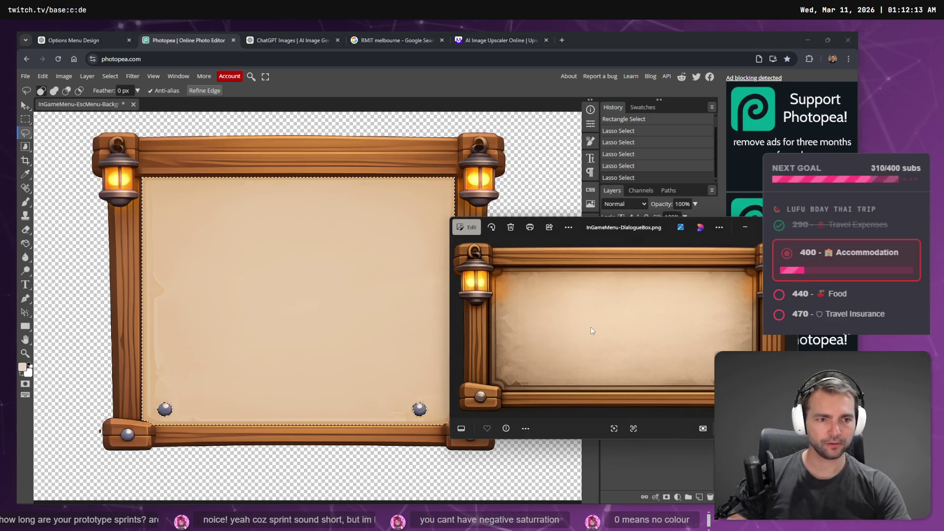
key("alt+Tab")
left_click(645, 247)
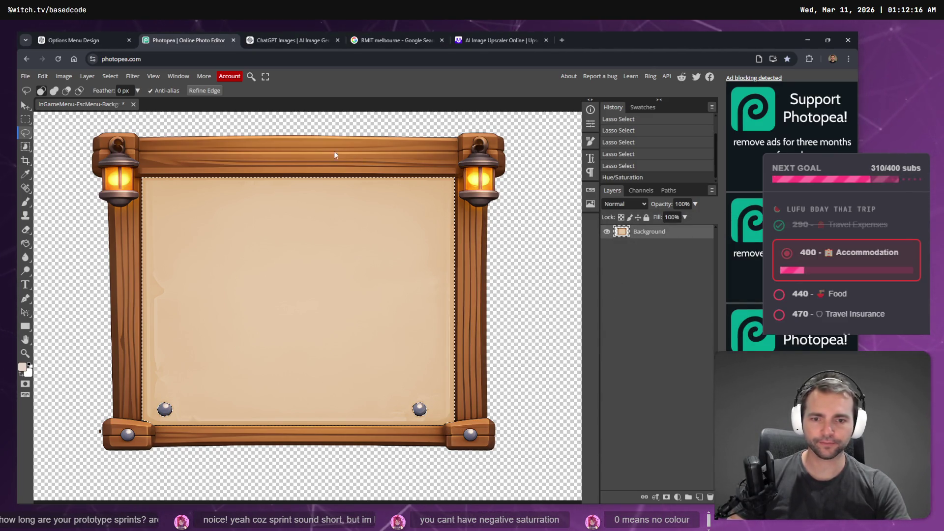
Export the recoloured frame as a PNG and save the download
left_click(25, 76)
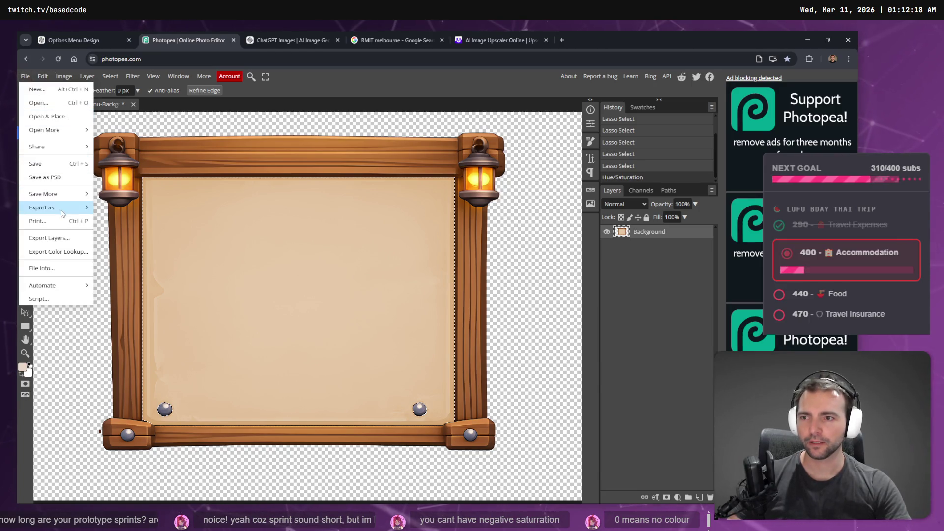
mouse_move(64, 212)
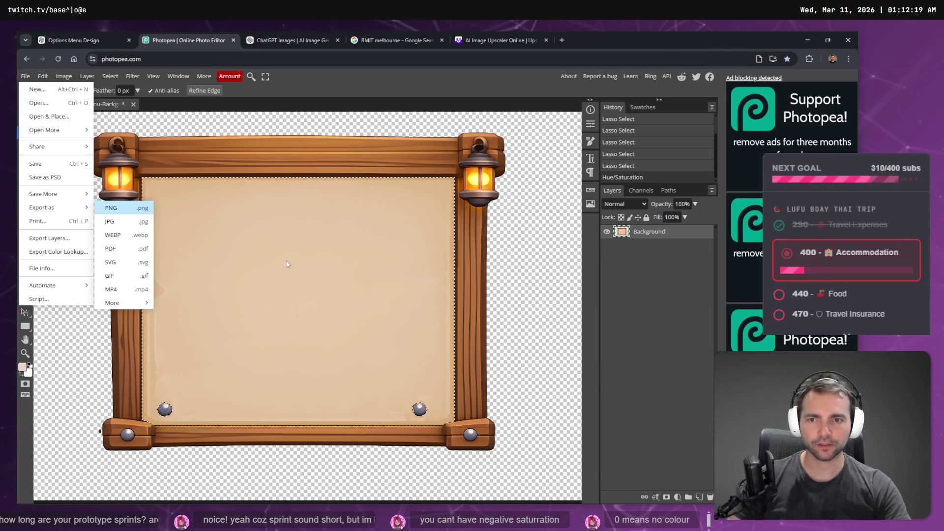
left_click(118, 213)
left_click(350, 261)
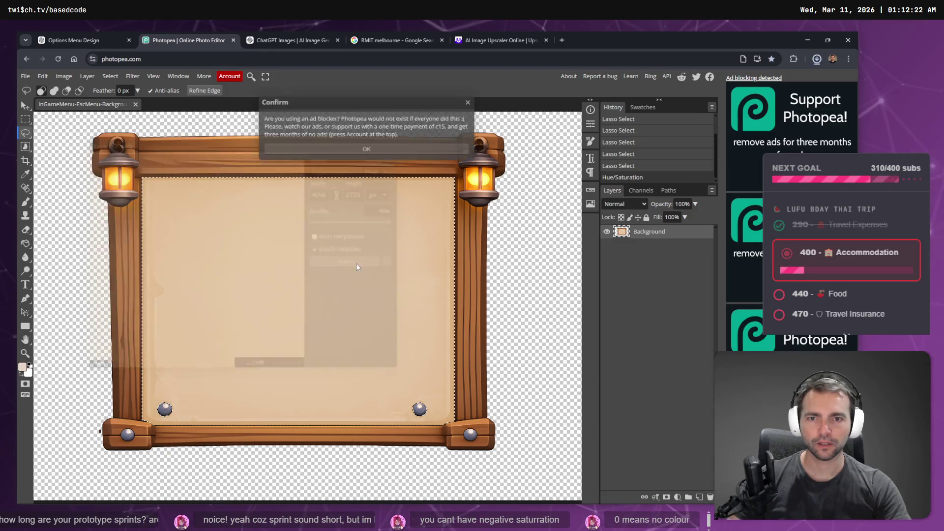
Show the downloaded InGameMenu-EscMenu-Background (2).png in the Downloads folder
mouse_move(752, 84)
left_mouse_down()
mouse_move(106, 363)
mouse_move(68, 358)
left_mouse_up()
key("alt+Tab")
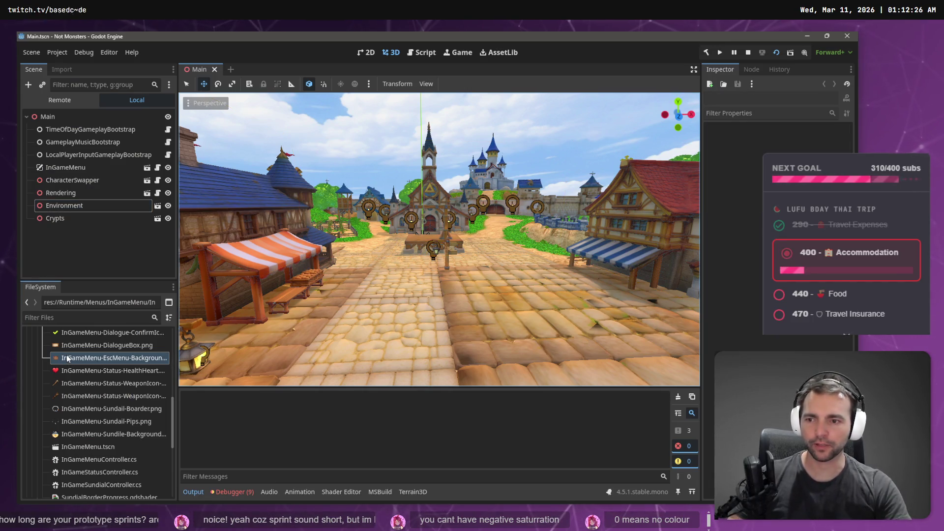
key("alt+Tab")
right_click(766, 114)
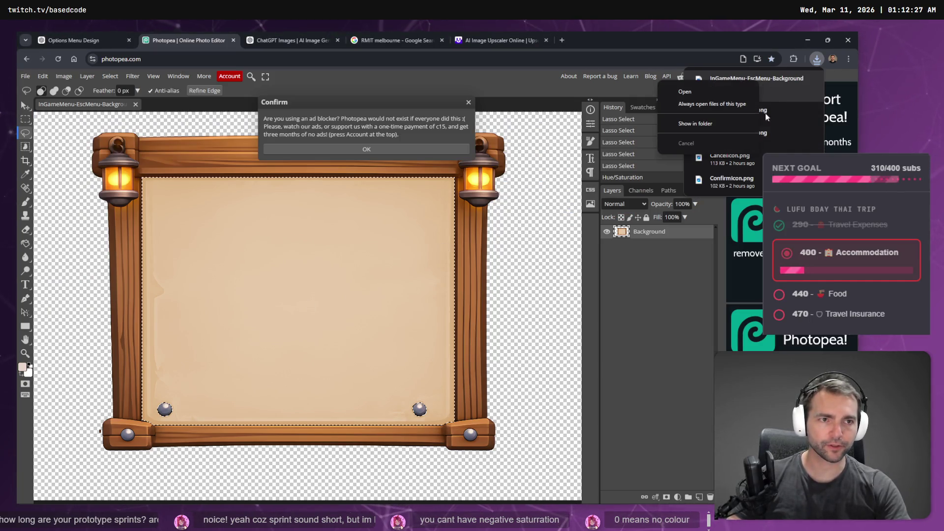
left_click(695, 124)
left_click(467, 258)
key("Escape")
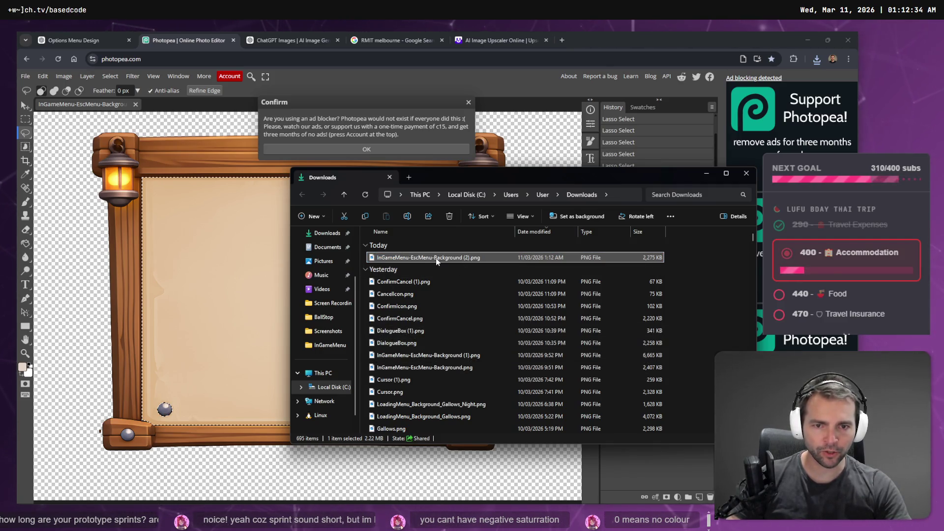
Delete the old InGameMenu-EscMenu-Background.png and rename the (2) export to that name
left_click(400, 369)
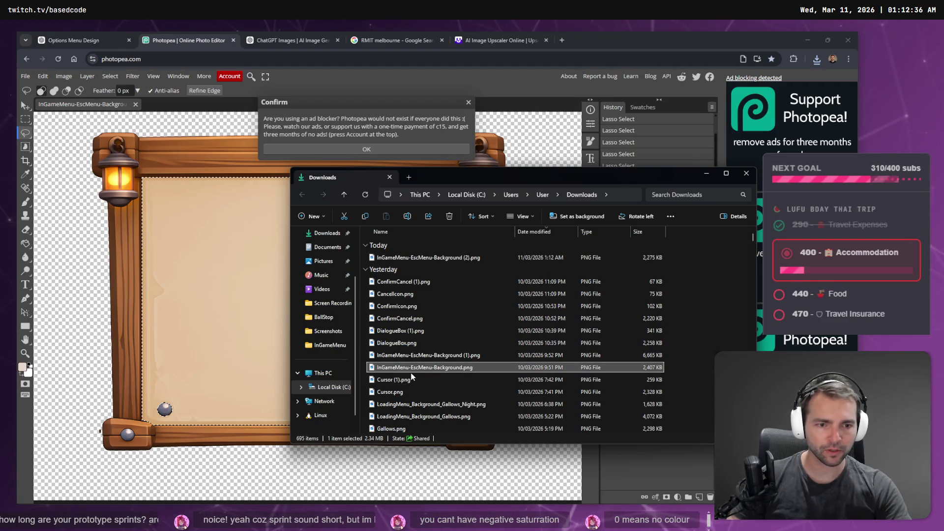
key("Delete")
left_click(465, 259)
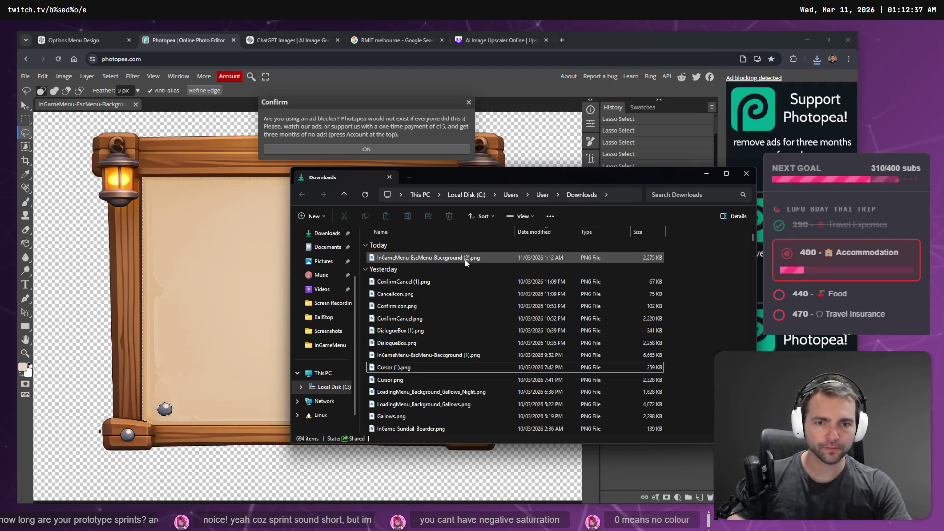
left_click(465, 259)
left_click(465, 258)
key("BackSpace")
key("BackSpace")
key("Delete")
key("Delete")
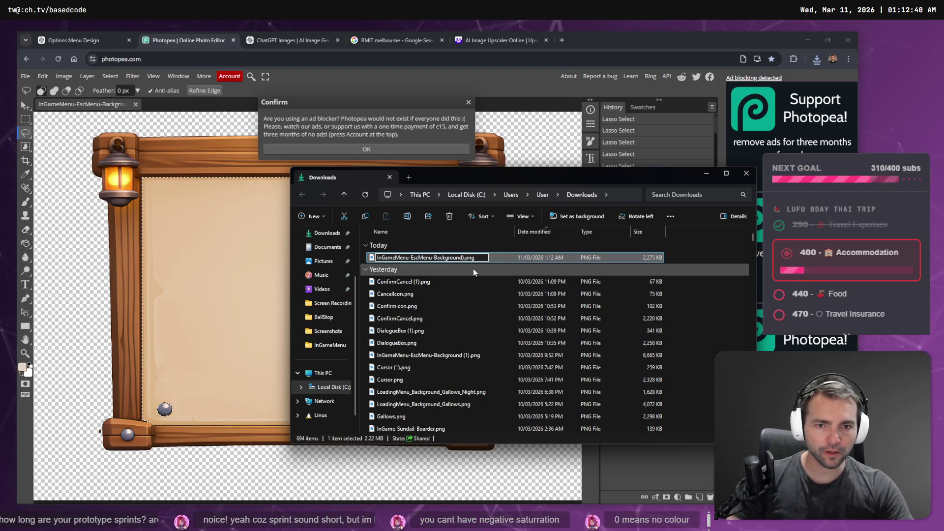
key("Return")
Drag the renamed background file into the Godot project
left_click_drag(423, 257, 376, 282)
key("alt+Tab")
scroll(84, 362, "up", 3)
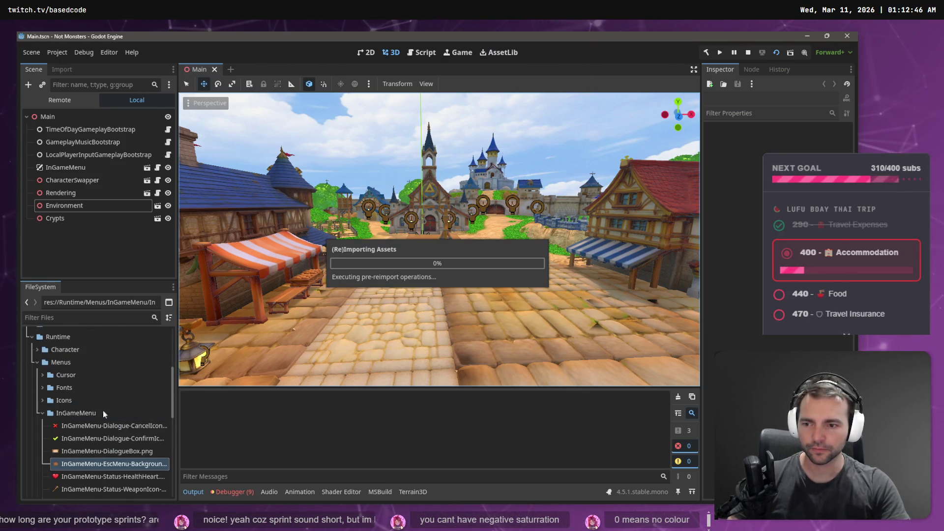
key("F5")
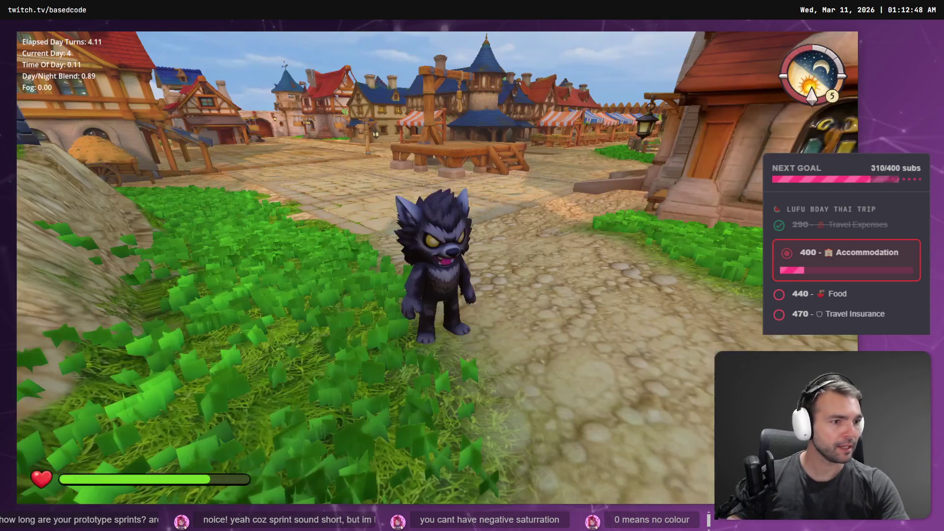
key("Escape")
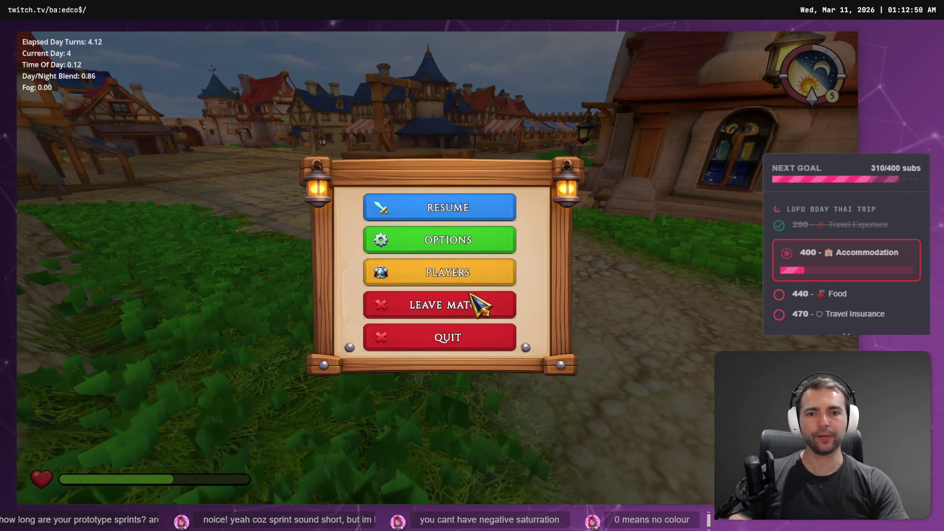
left_click(446, 299)
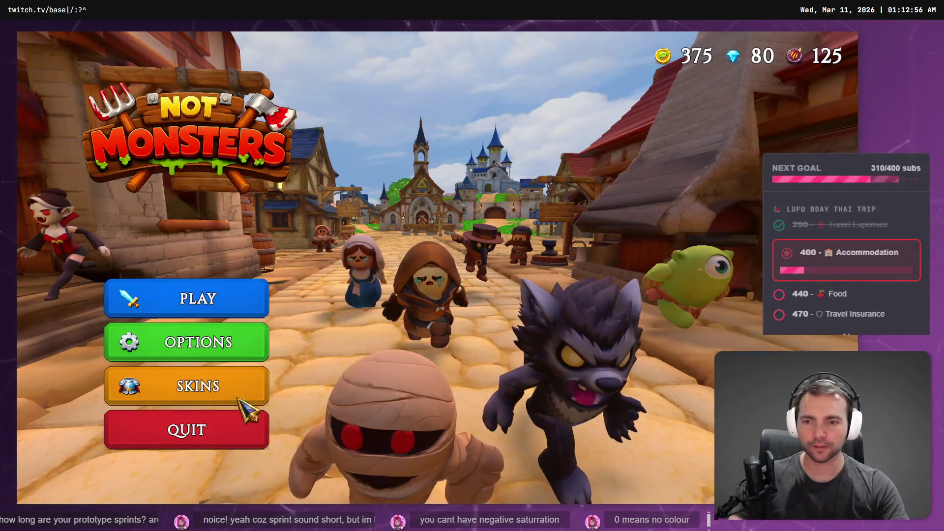
left_click(230, 309)
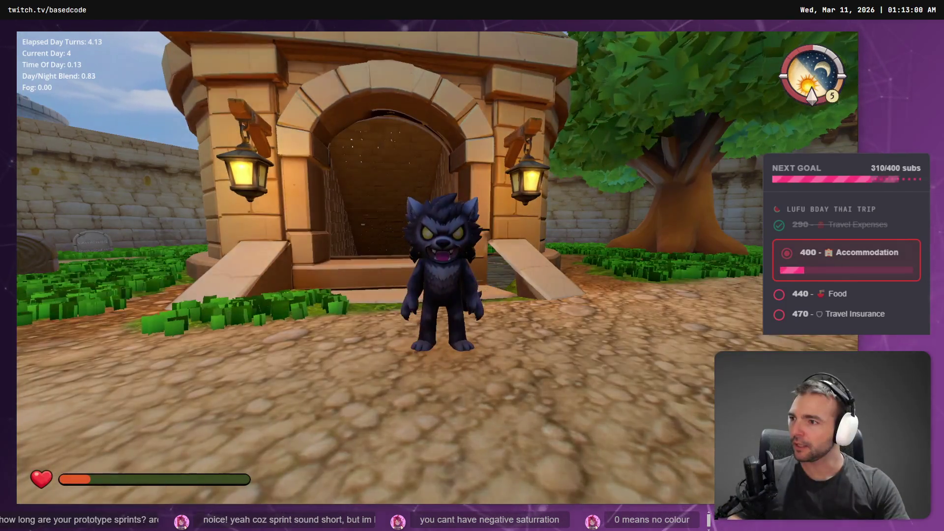
key("Escape")
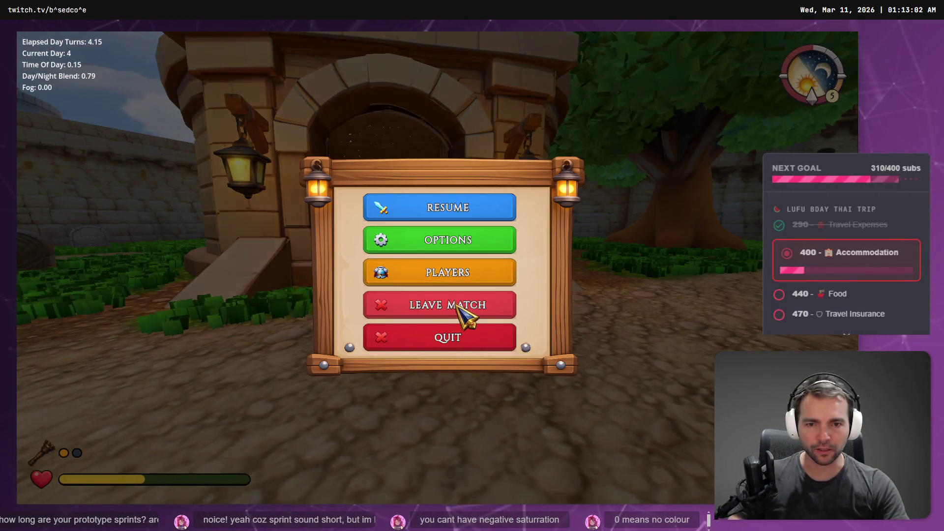
left_click(460, 307)
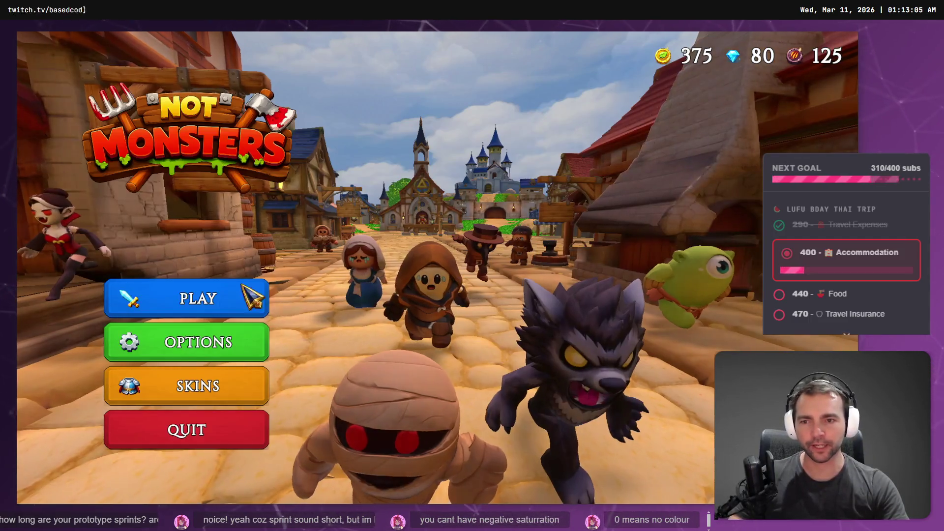
left_click(243, 286)
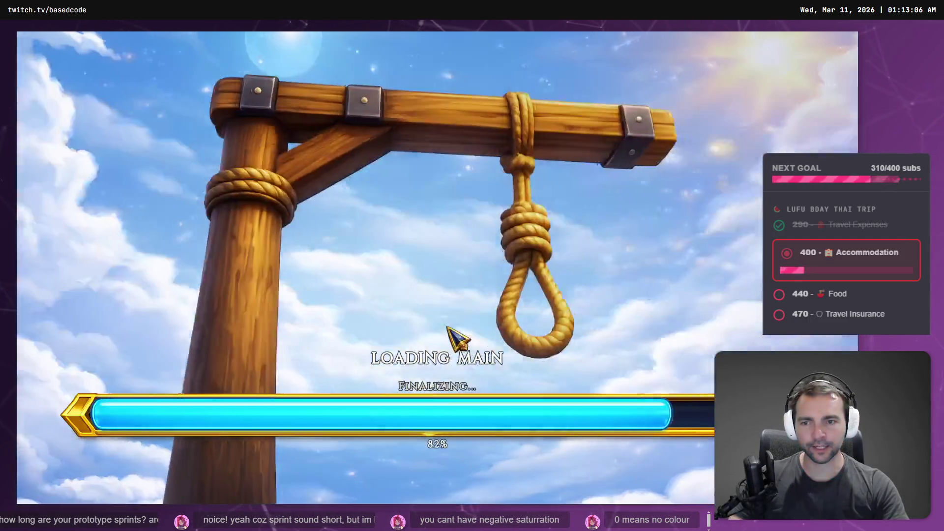
key("Escape")
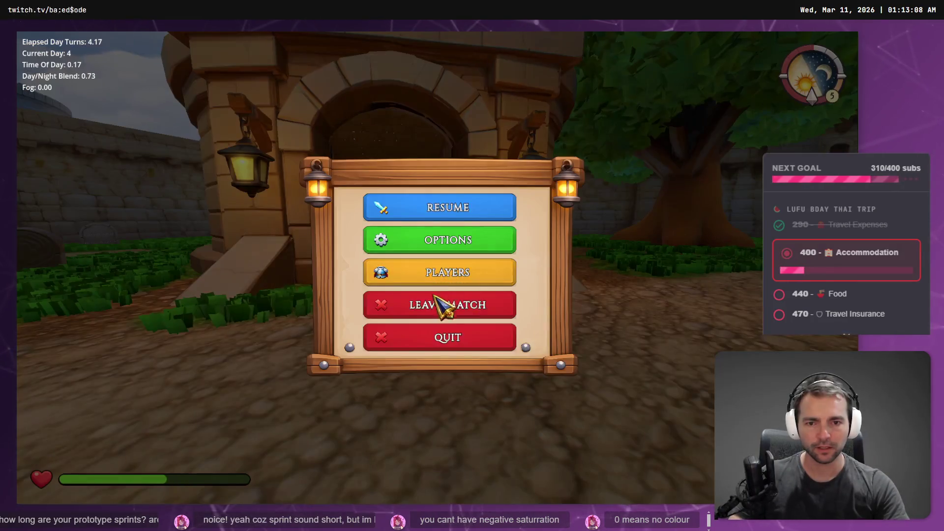
left_click(431, 340)
left_click(490, 318)
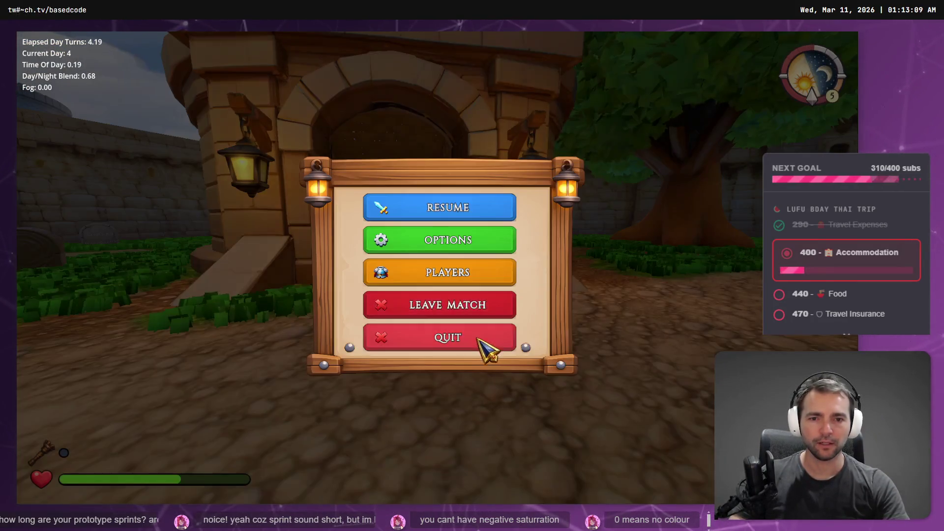
left_click(459, 344)
left_click(492, 307)
left_click(479, 337)
left_click(498, 311)
left_click(448, 334)
left_click(506, 306)
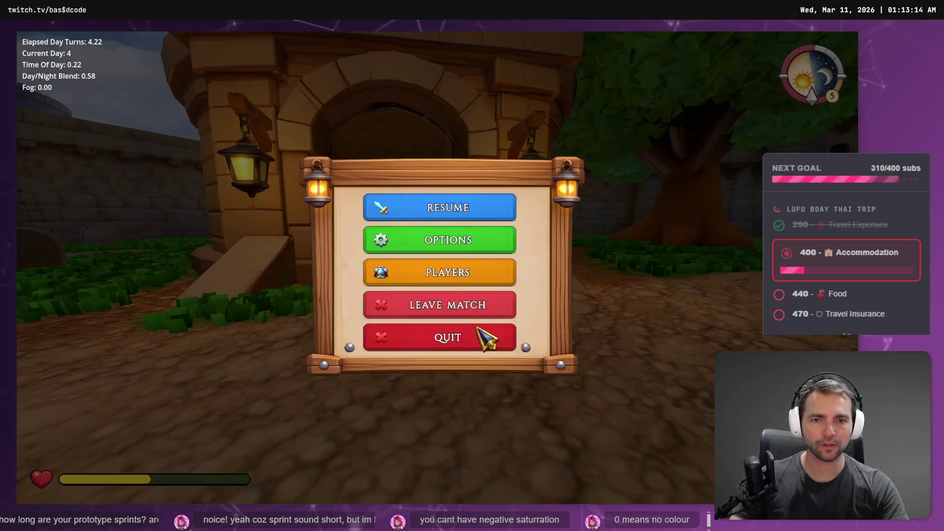
left_click(474, 341)
left_click(502, 304)
left_click(443, 337)
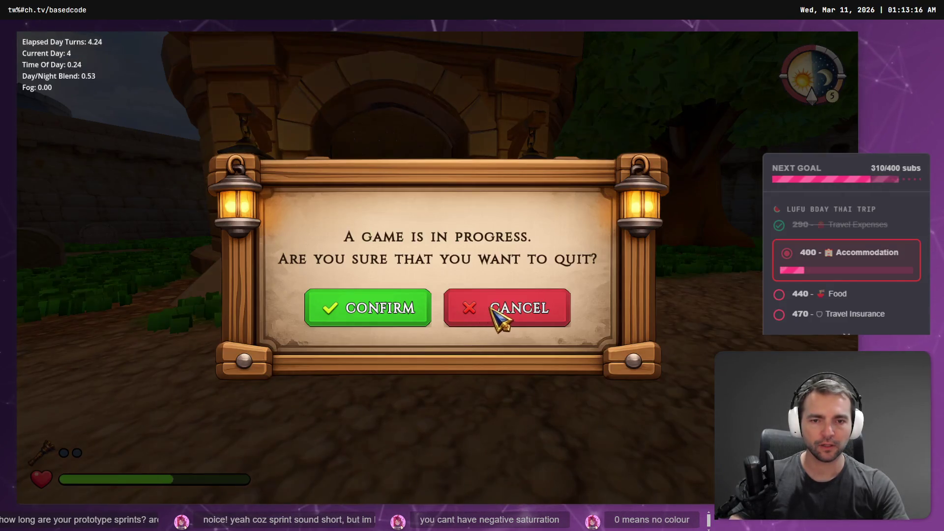
left_click(499, 320)
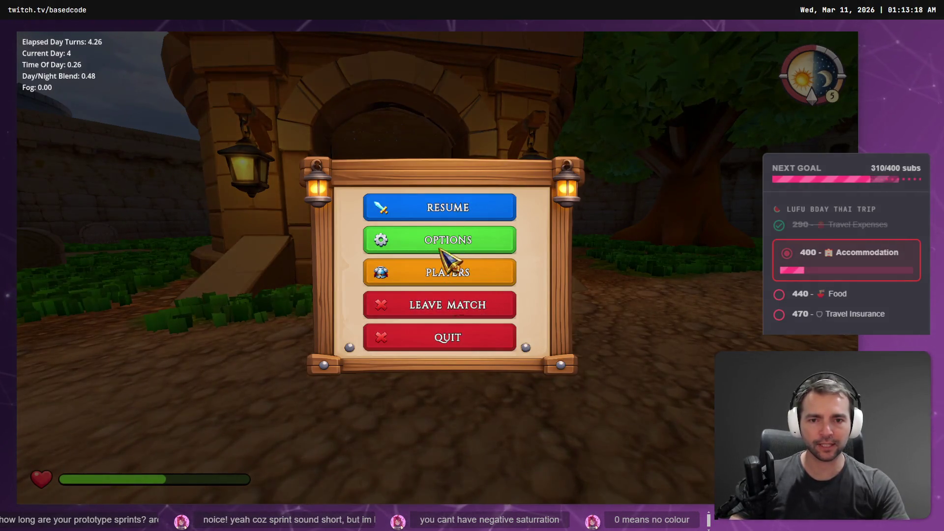
left_click(452, 340)
left_click(394, 307)
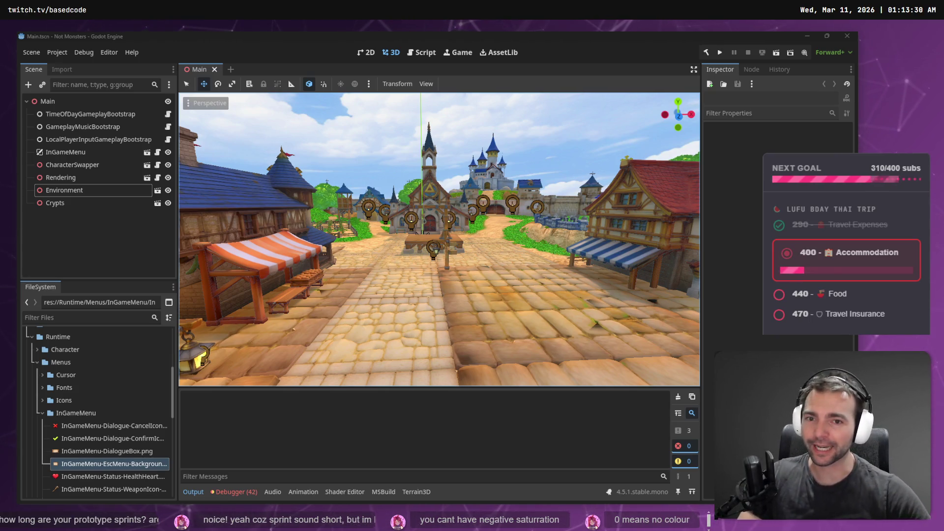
Orbit and fly the Godot viewport around the town toward the gallows
mouse_move(510, 167)
left_mouse_down()
mouse_move(510, 127)
mouse_move(567, 200)
left_mouse_up()
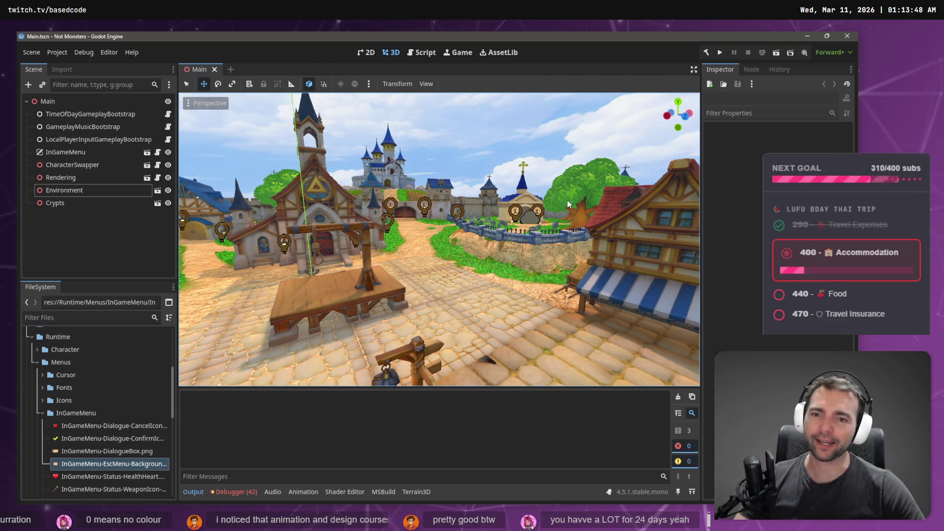
right_click(568, 200)
key("w")
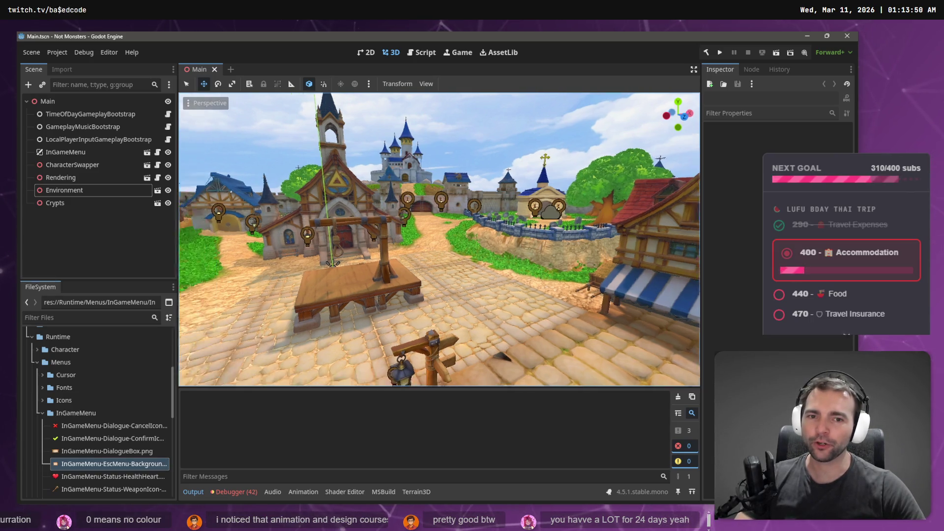
key("s")
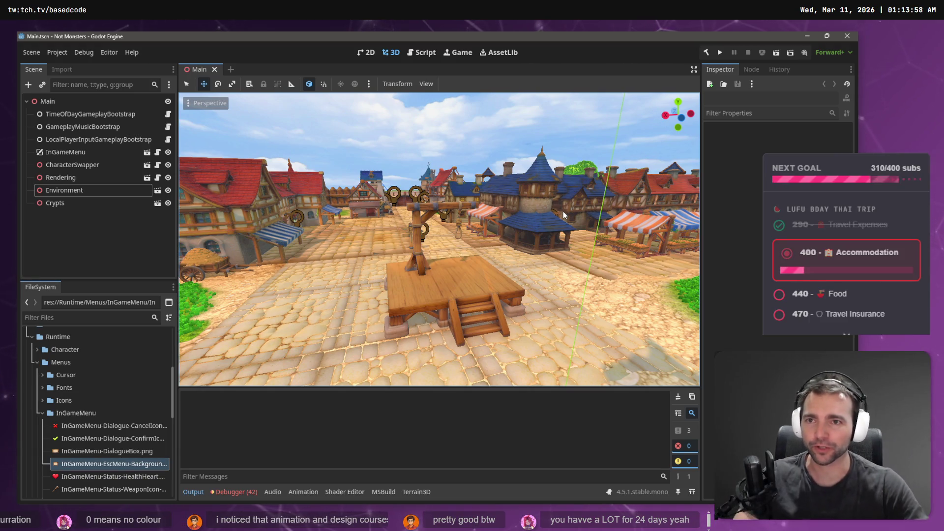
left_click(122, 265)
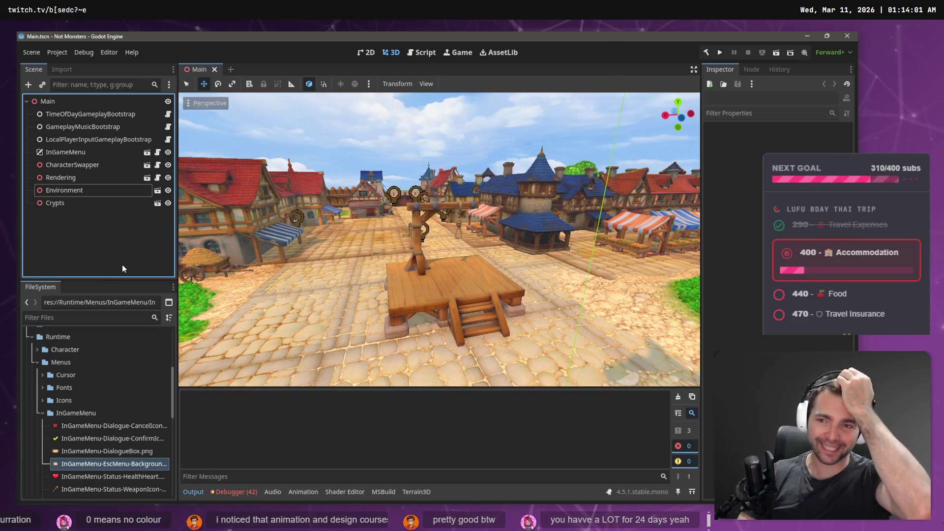
Fly through the village toward the windmill, then open the Options Menu Design chat
right_click(439, 240)
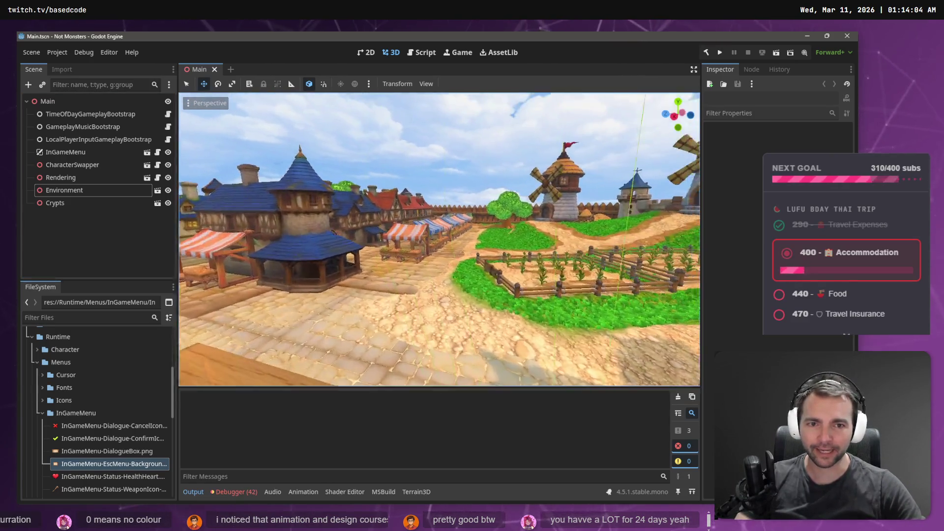
key("w")
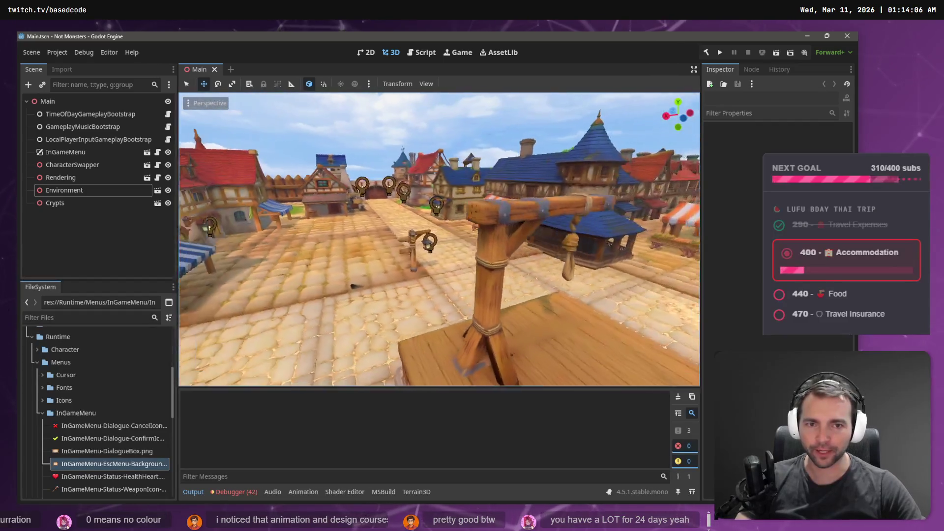
key("s")
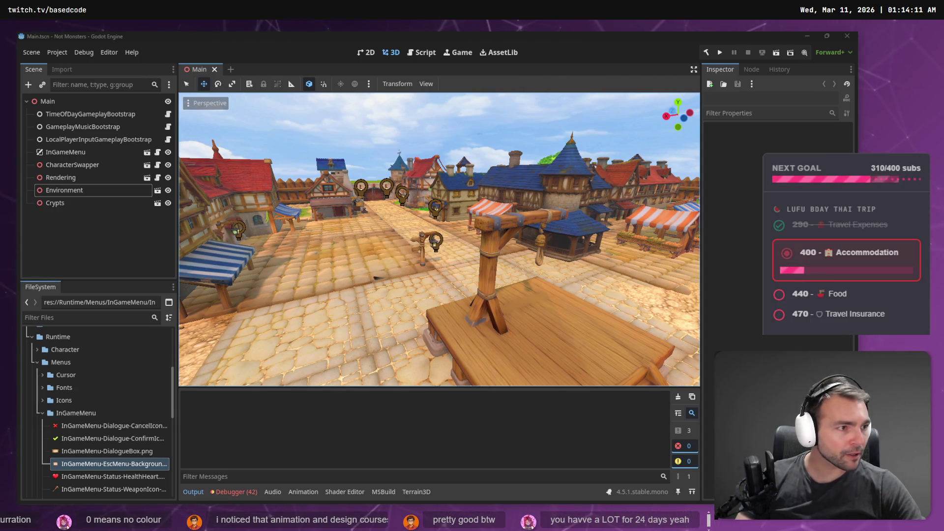
key("alt+Tab")
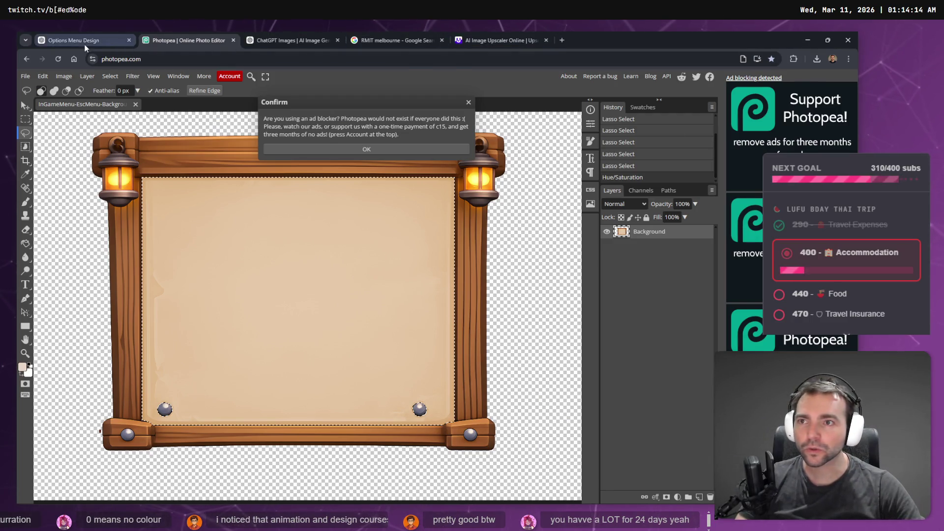
left_click(85, 45)
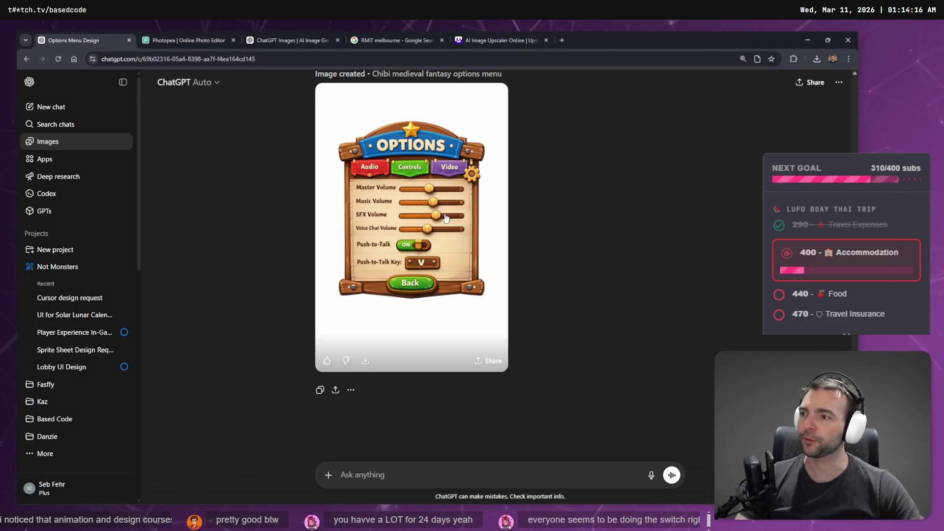
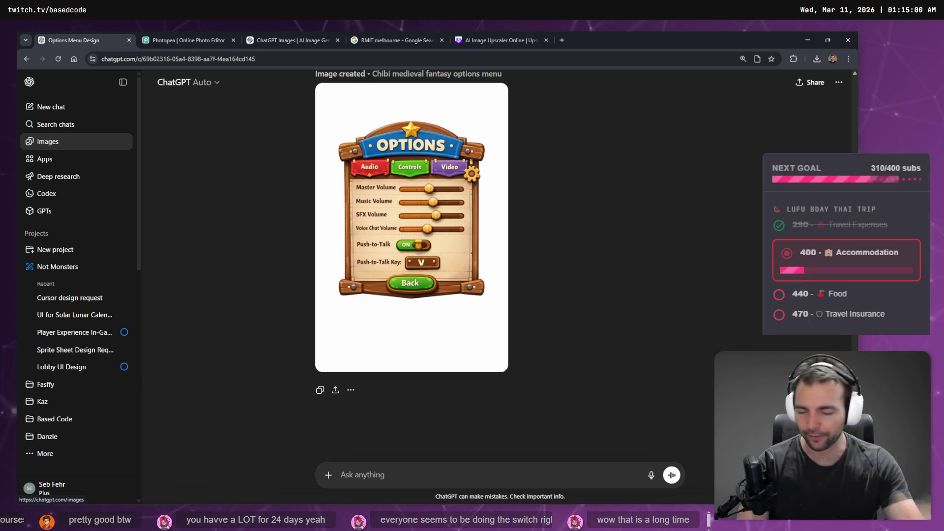
Inspect the previously generated options panel image at full size
scroll(617, 236, "up", 10)
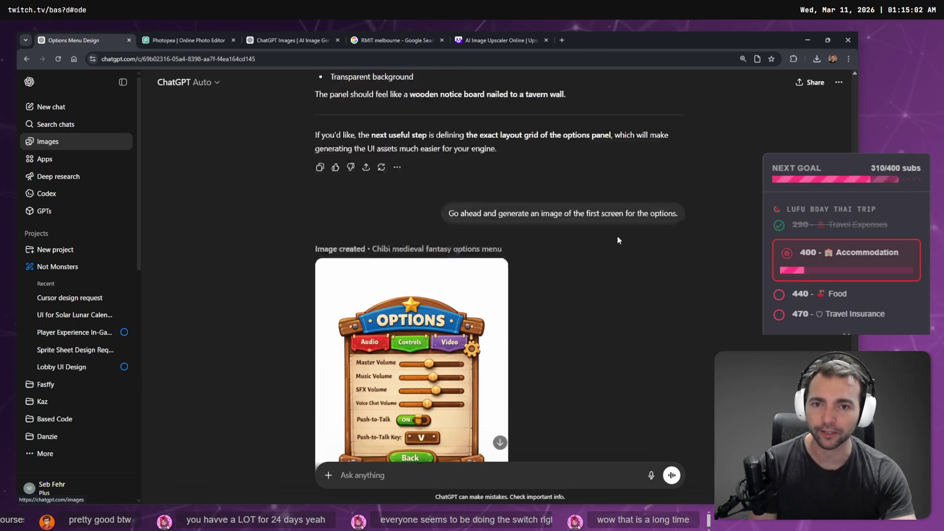
scroll(656, 254, "down", 5)
scroll(618, 246, "down", 8)
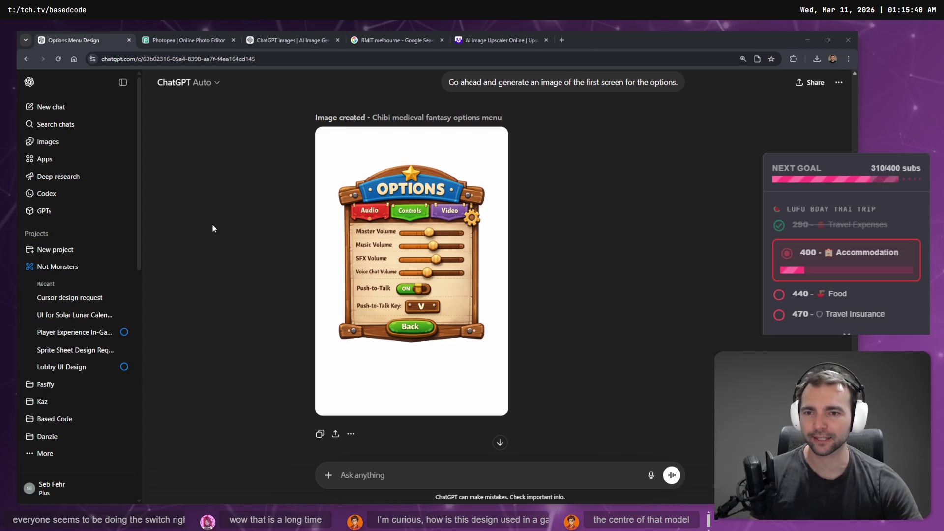
left_click(335, 236)
left_click(268, 236)
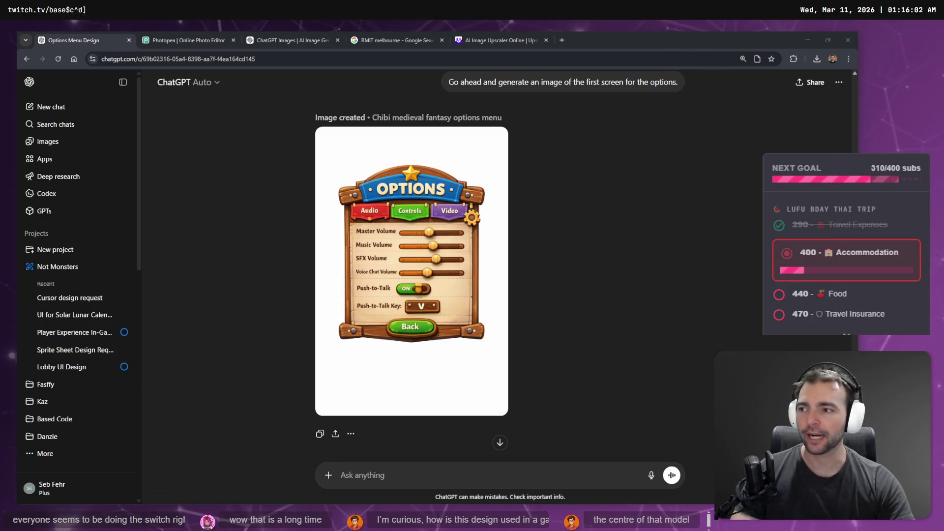
left_click(386, 191)
left_click(294, 222)
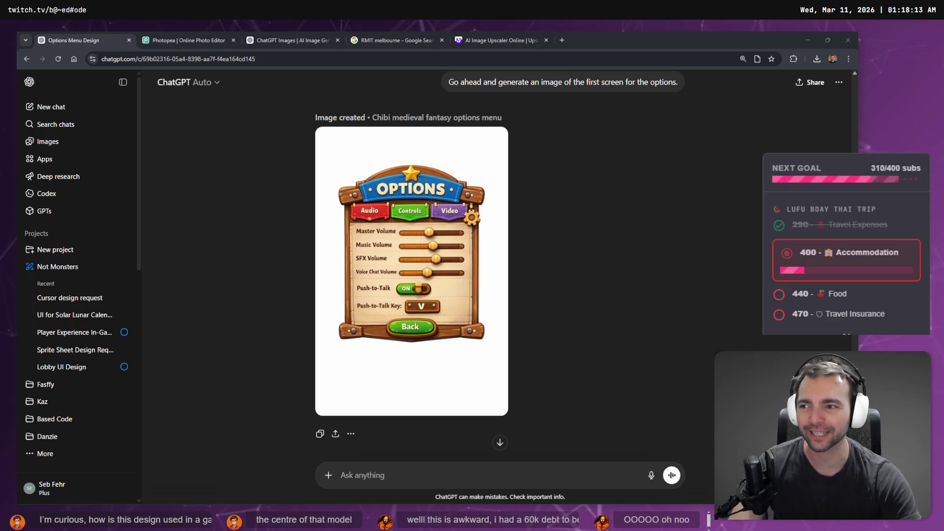
left_click(253, 190)
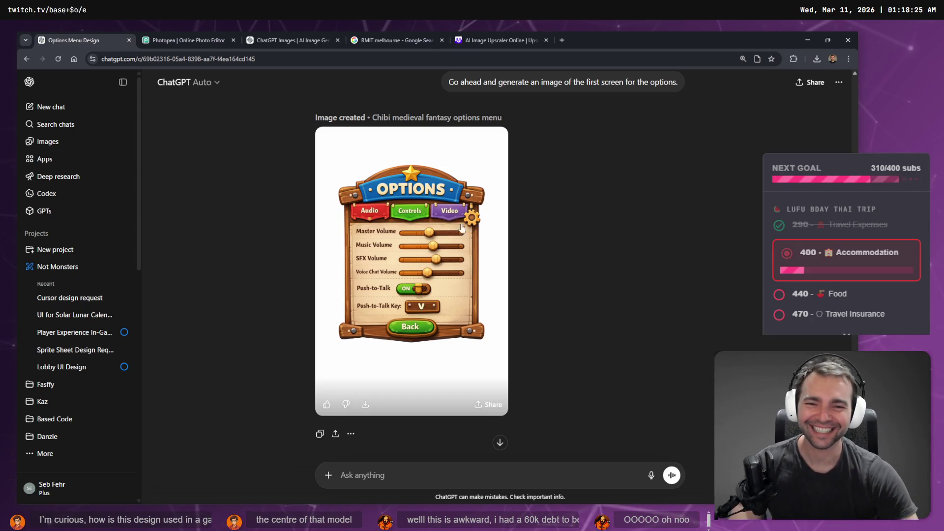
Dictate and send a request to remove all buttons, controls and labels from the panel
scroll(553, 196, "up", 5)
scroll(552, 212, "down", 6)
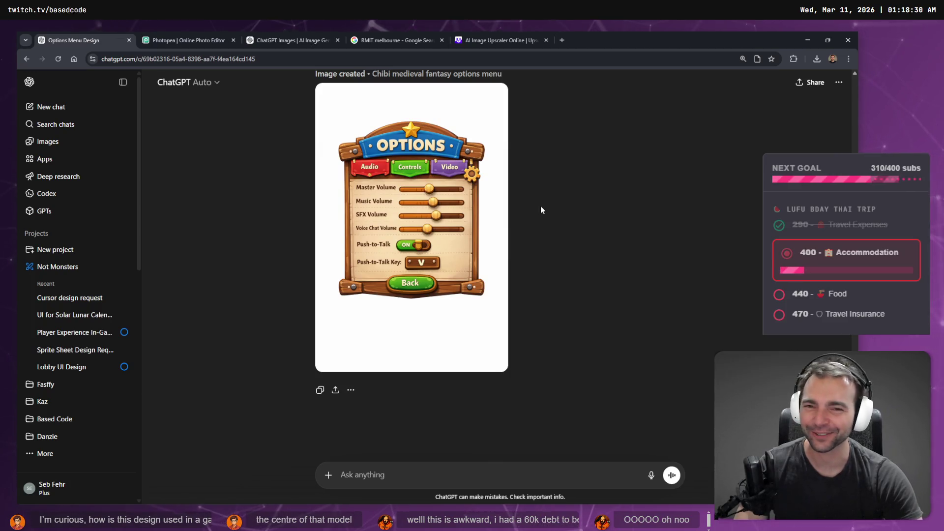
scroll(541, 206, "up", 5)
scroll(546, 201, "down", 5)
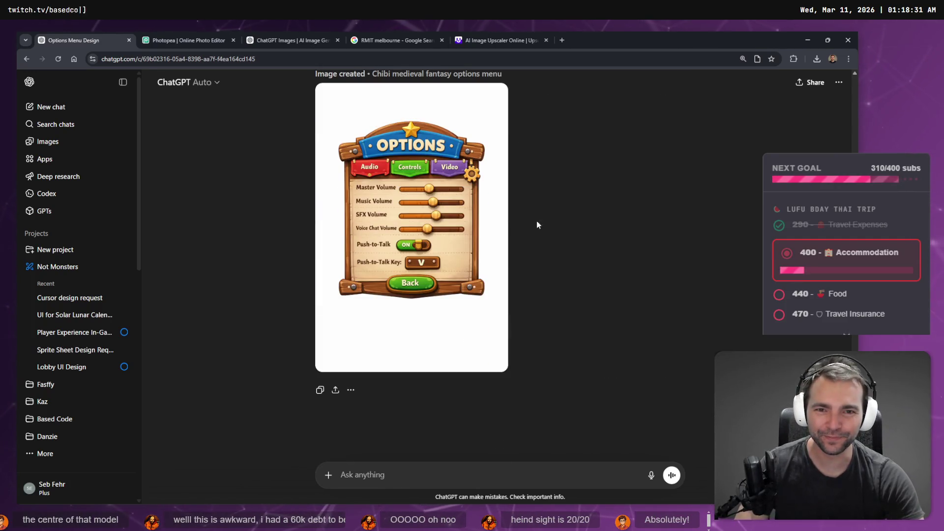
mouse_move(445, 285)
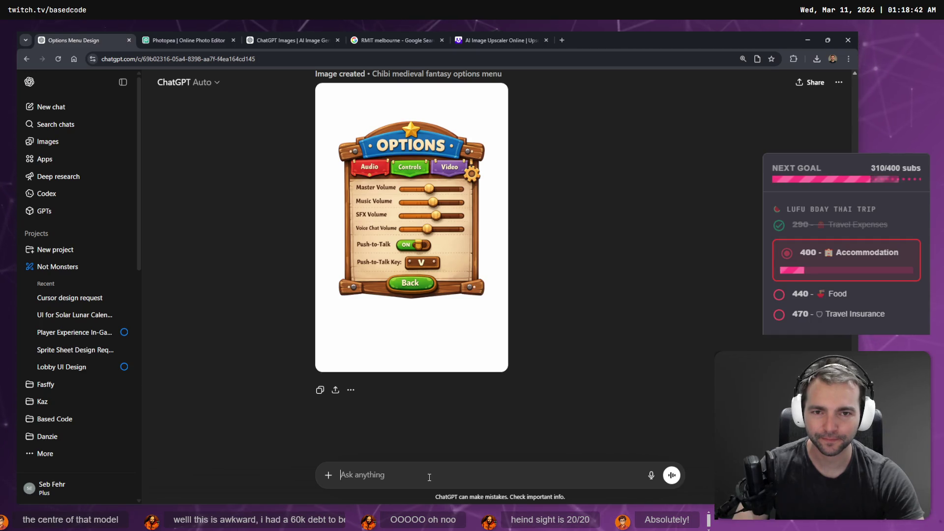
key("super+h")
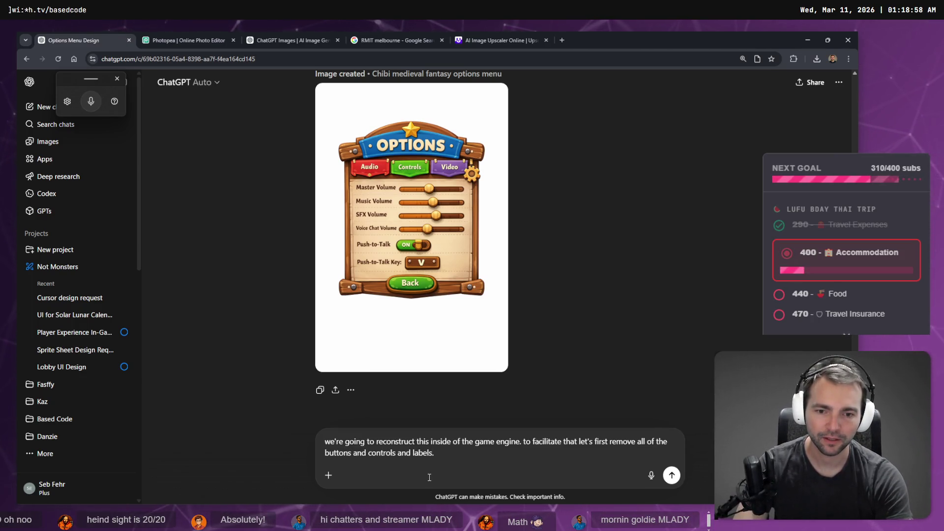
key("super+h")
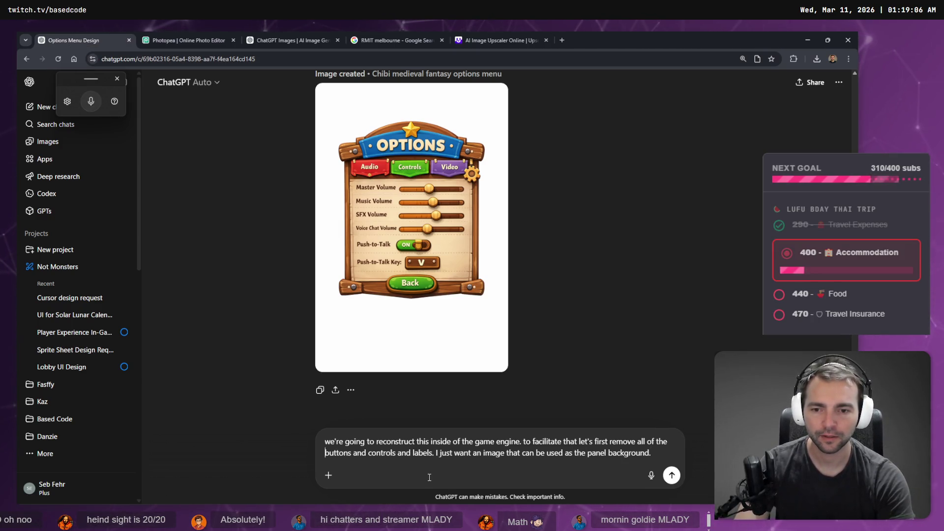
key("Return")
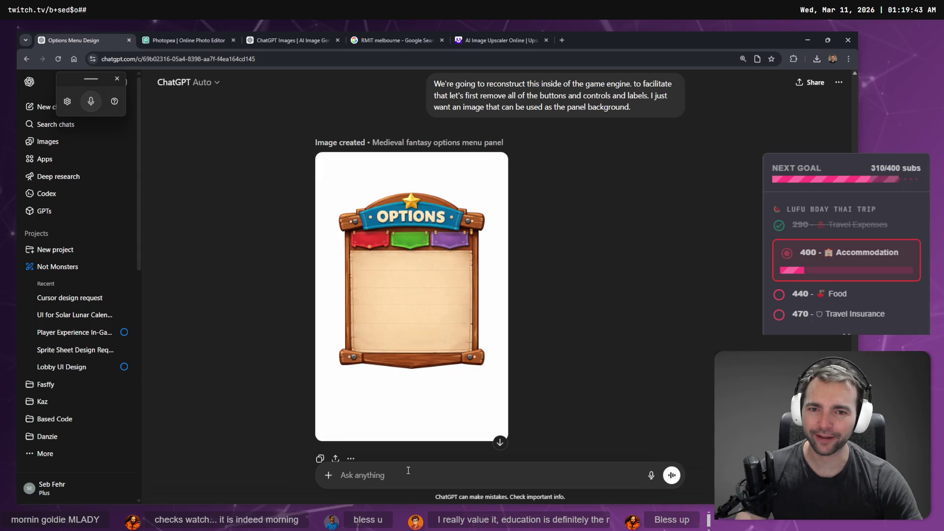
Review the blank medieval panel and begin a follow-up prompt about its three fabric tabs
scroll(469, 269, "up", 5)
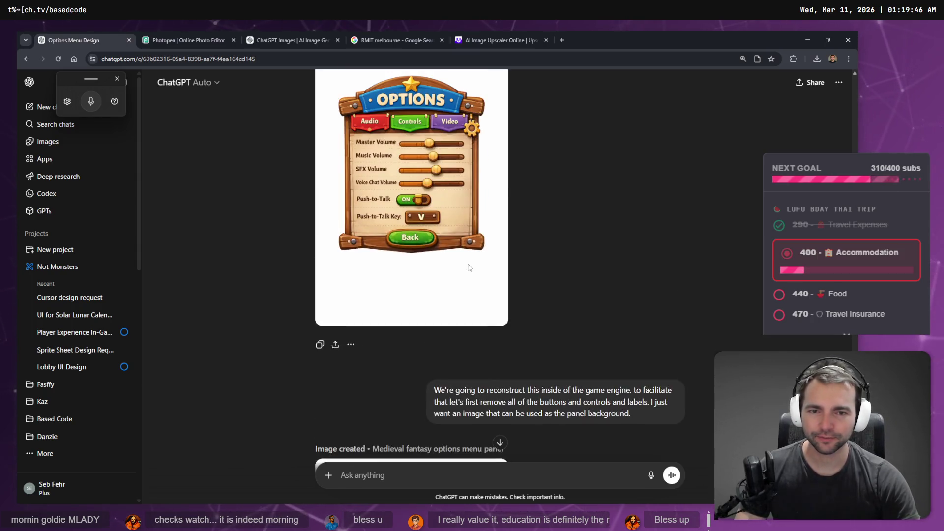
scroll(469, 269, "down", 6)
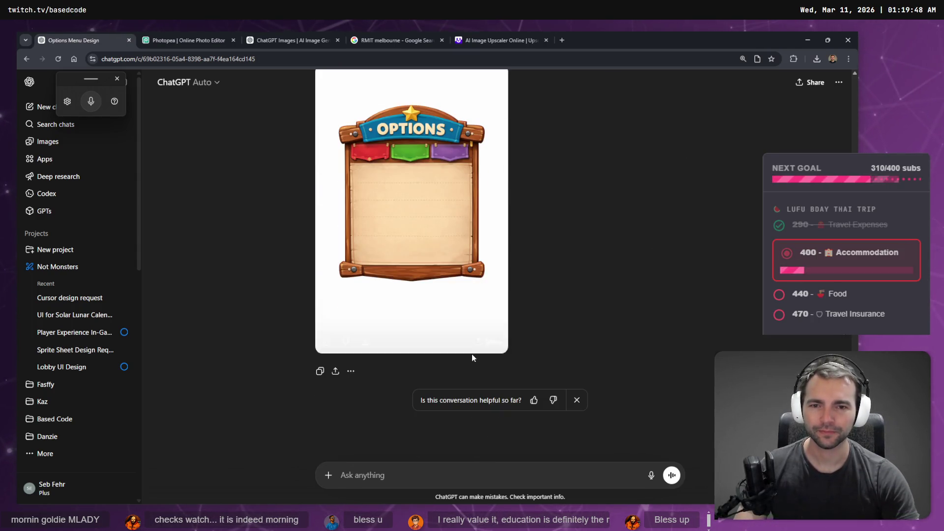
scroll(446, 280, "up", 3)
scroll(480, 325, "up", 3)
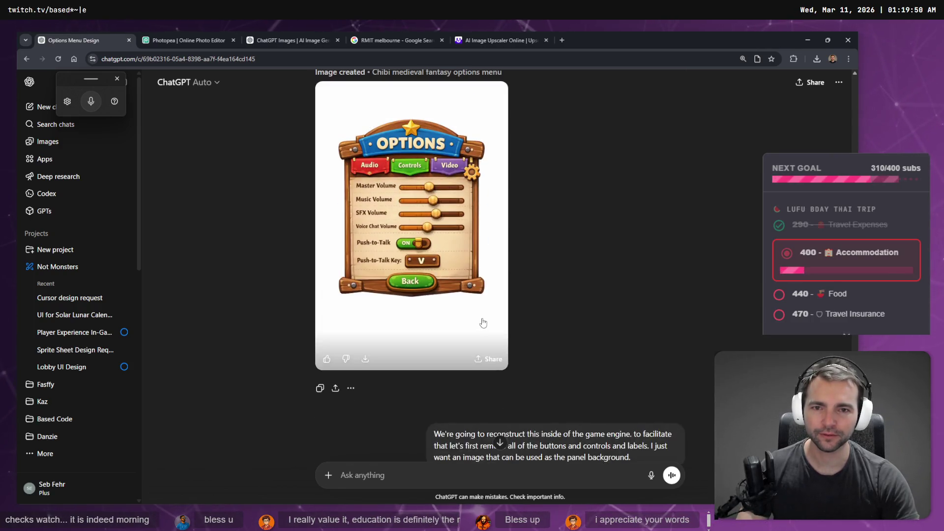
scroll(480, 330, "down", 5)
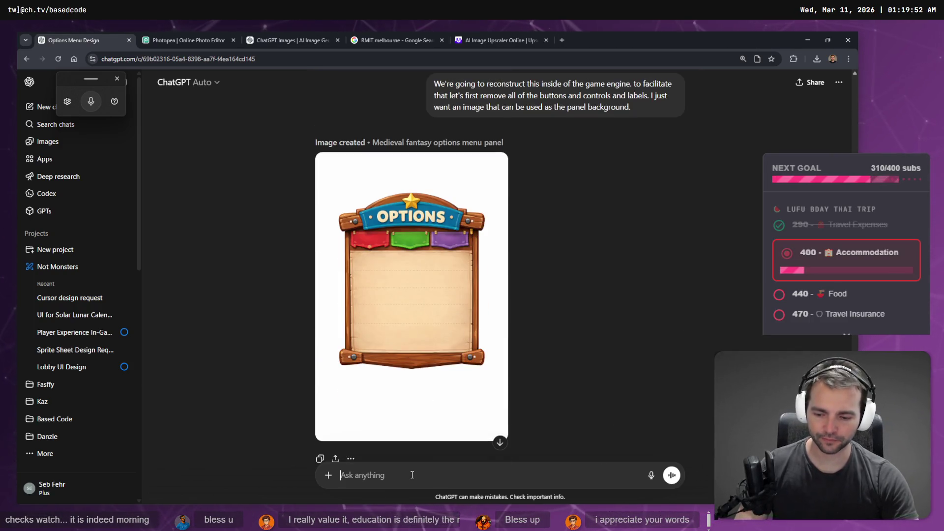
key("super+h")
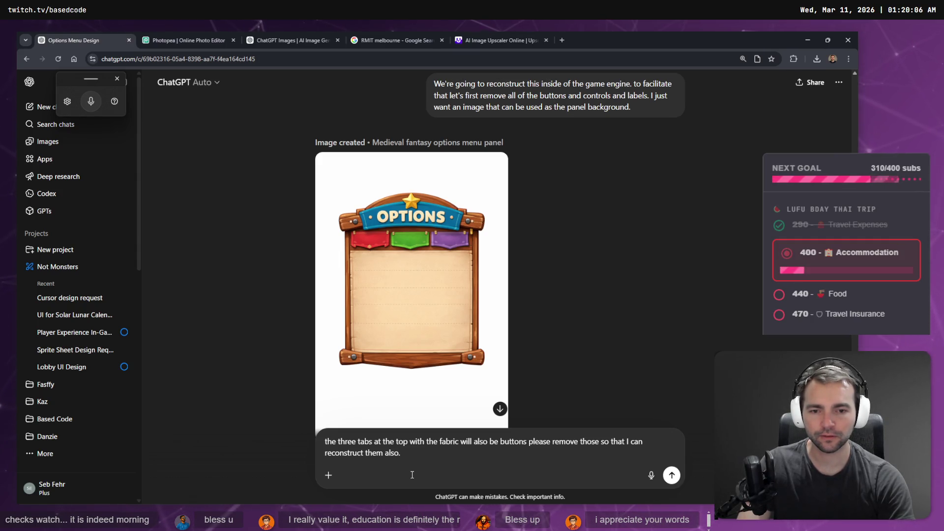
Send the follow-up asking ChatGPT to also remove the three fabric tabs at the top
key("Return")
scroll(573, 315, "up", 15)
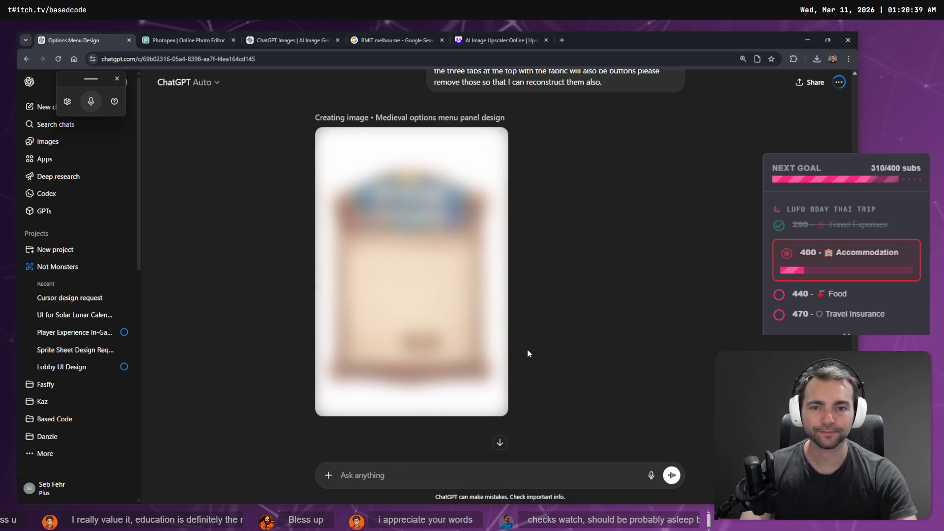
key("alt+Tab")
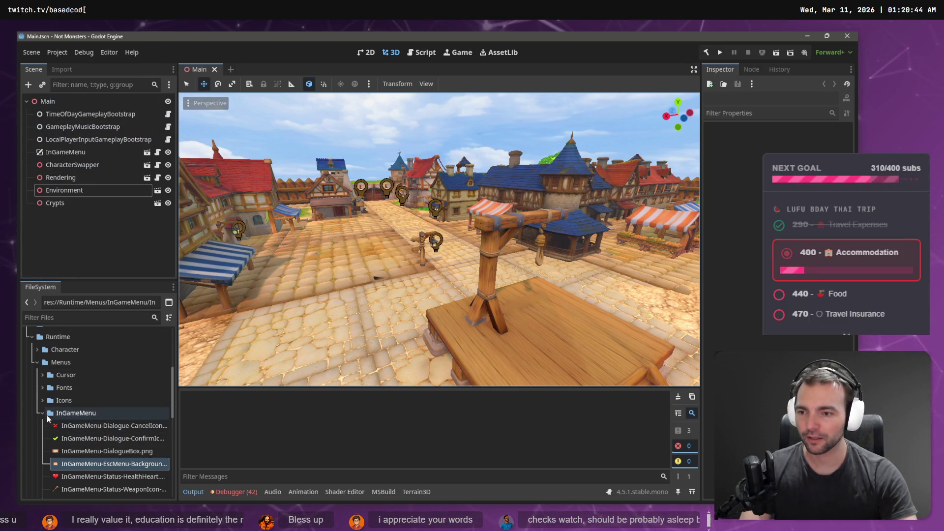
scroll(44, 413, "down", 5)
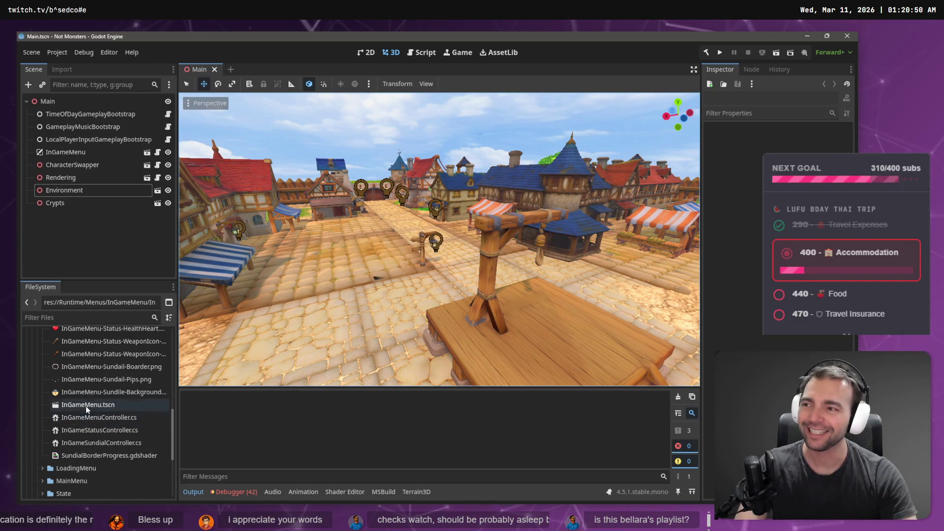
scroll(93, 396, "up", 5)
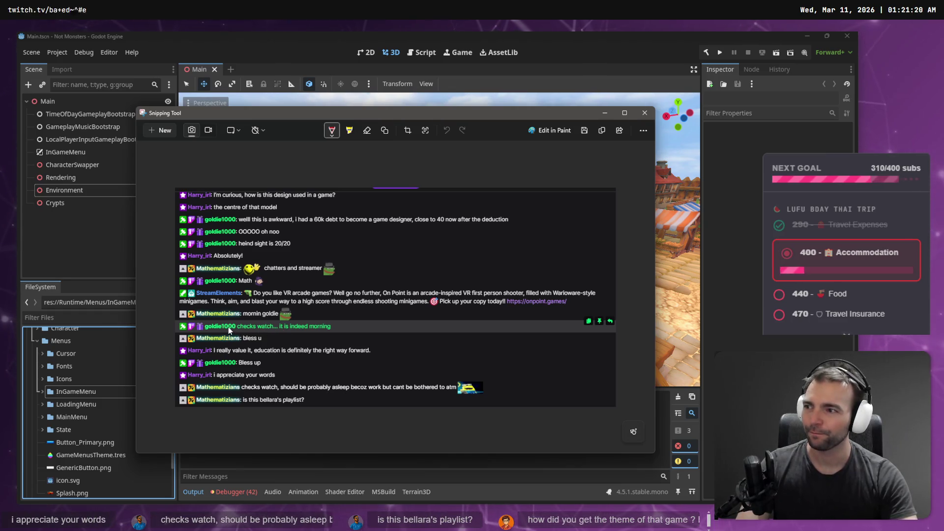
left_click_drag(228, 327, 333, 334)
key("ctrl+z")
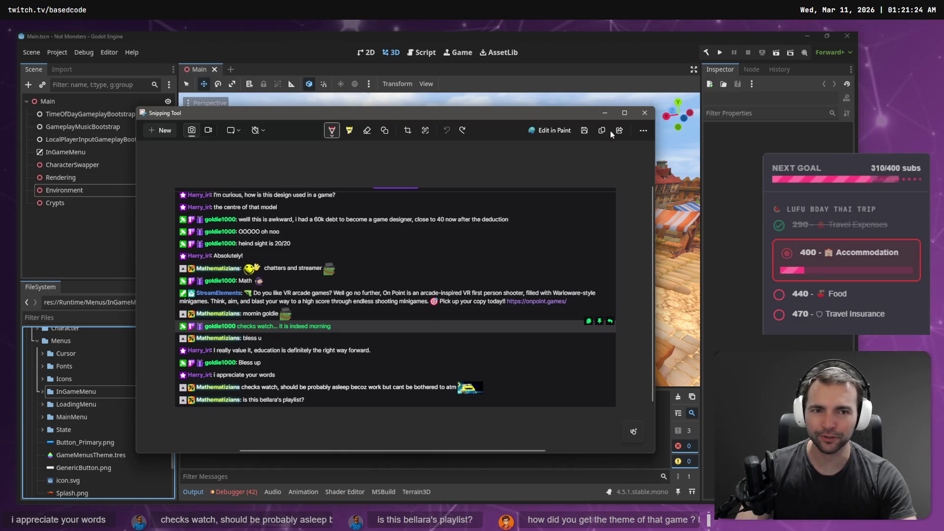
left_click(644, 112)
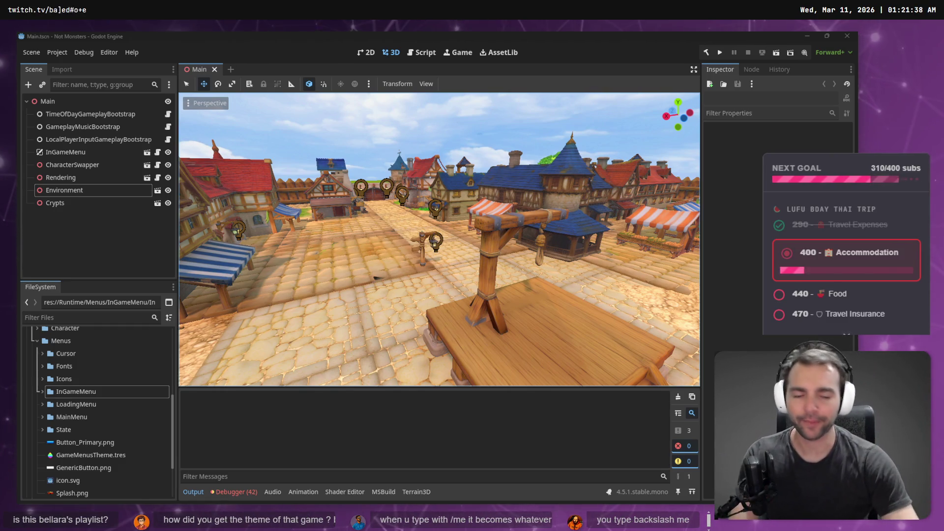
key("alt+Tab")
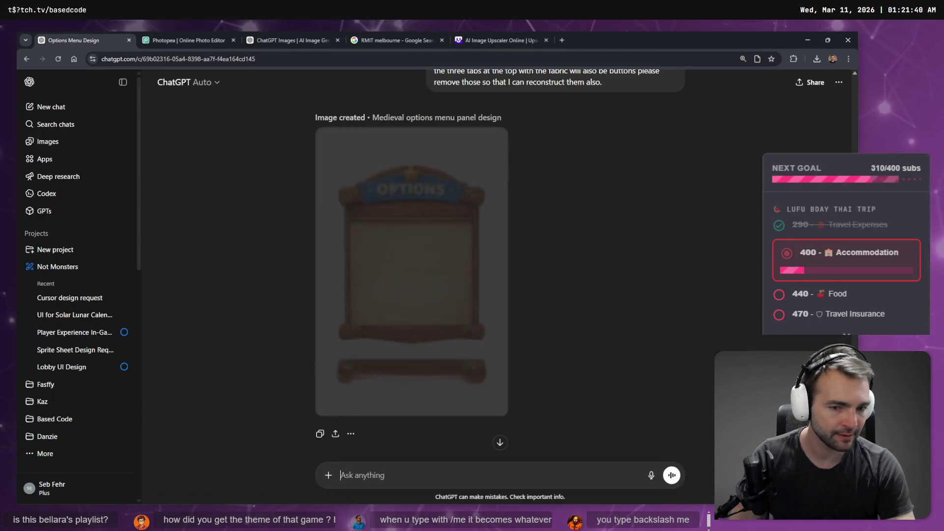
Reach On Point's Meta Quest store page through onpoint.games, then close the website tab
key("ctrl+t")
type("on")
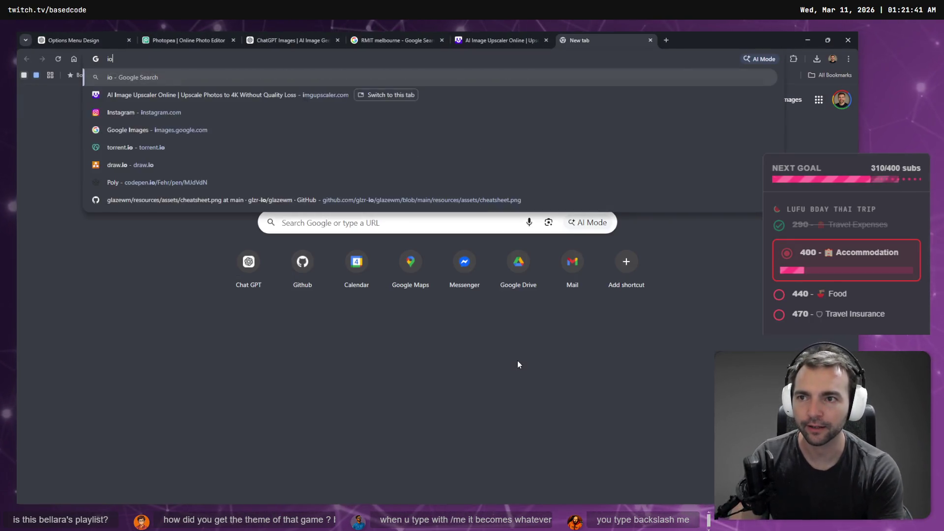
type("point.games")
key("Return")
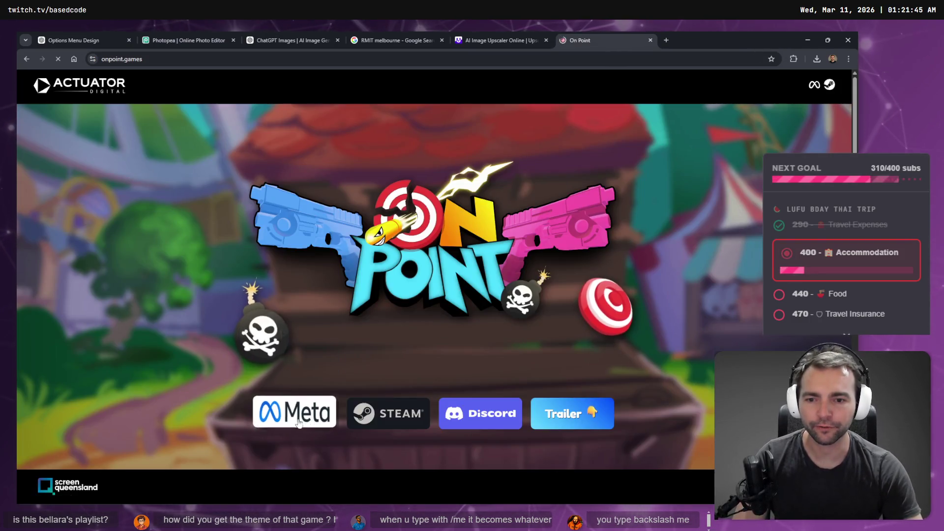
left_click(312, 419)
left_click(615, 40)
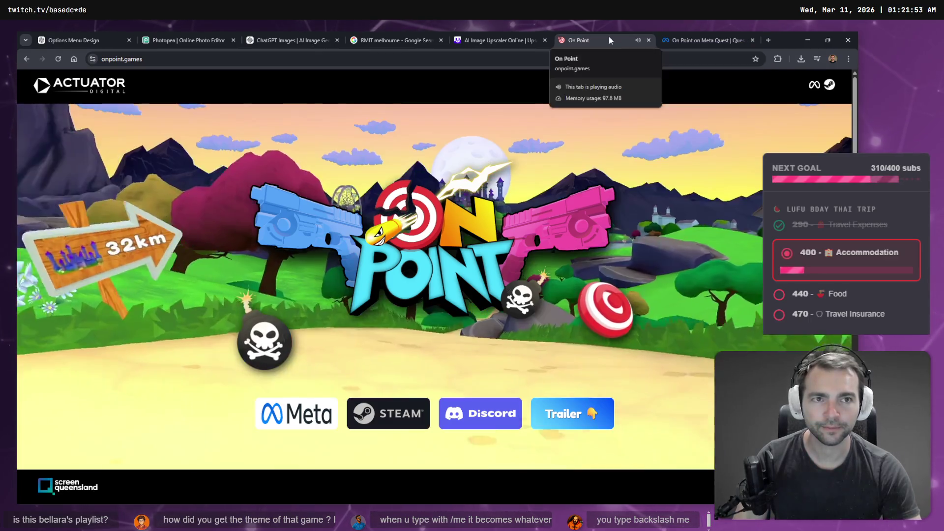
middle_click(609, 40)
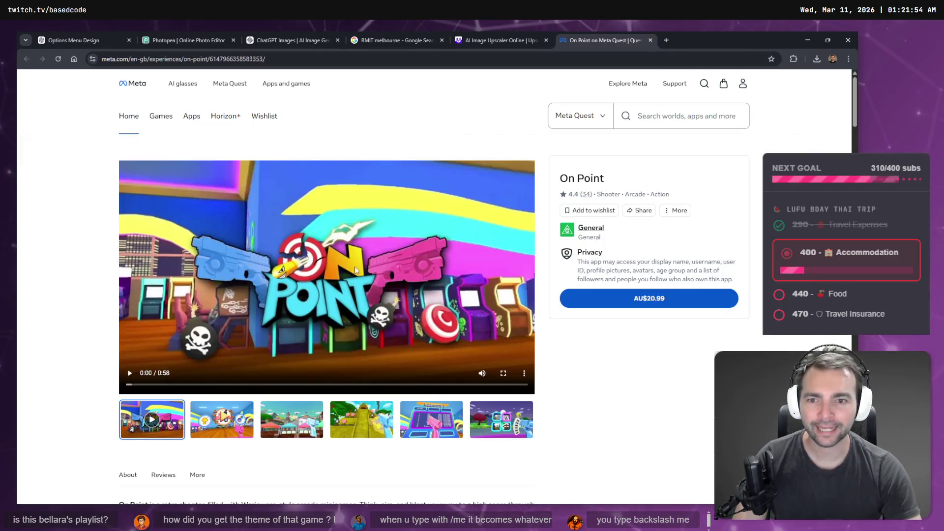
Watch the On Point trailer fullscreen, then return to the store page
left_click(130, 373)
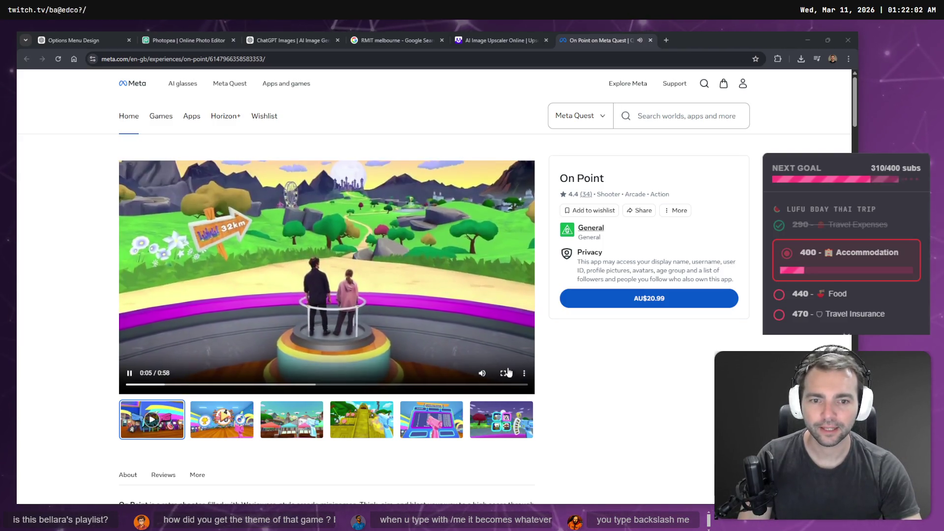
left_click(524, 384)
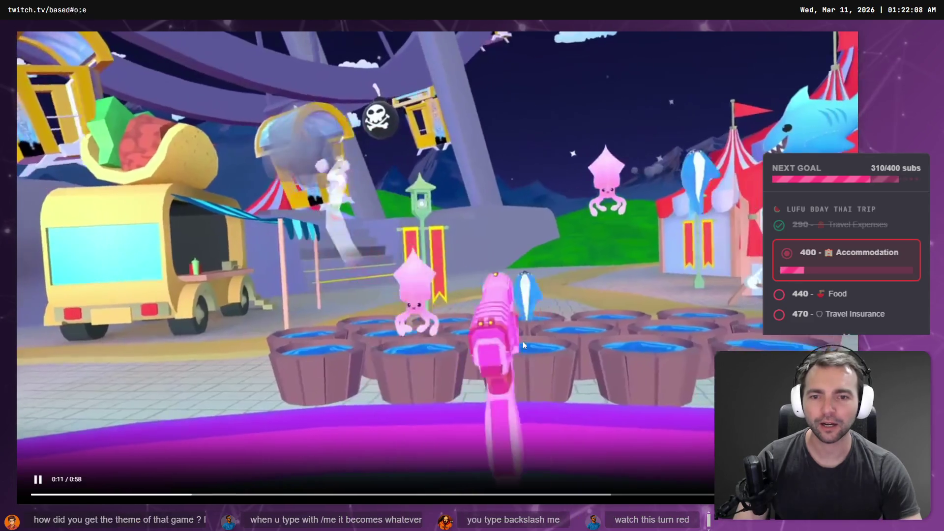
key("Escape")
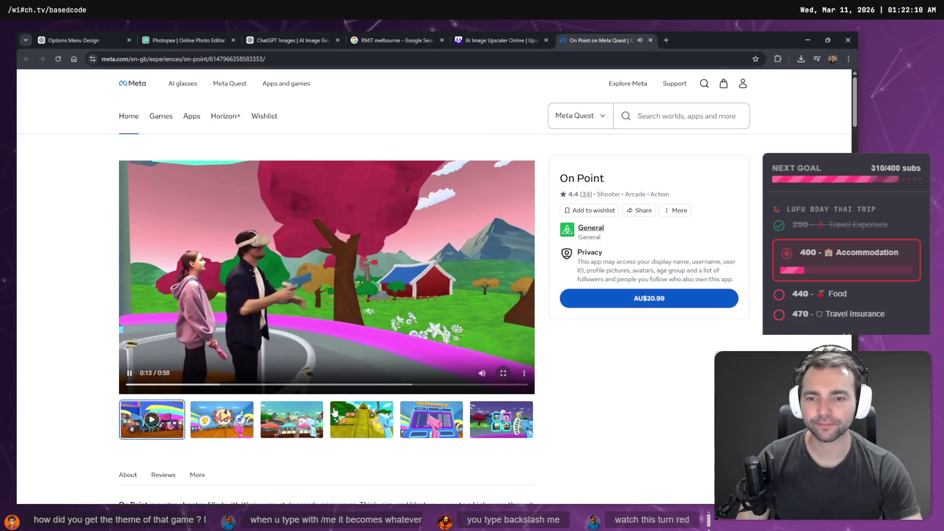
Browse the On Point screenshots, including the Leaderboard one, then close the store page
left_click(431, 419)
left_click(506, 427)
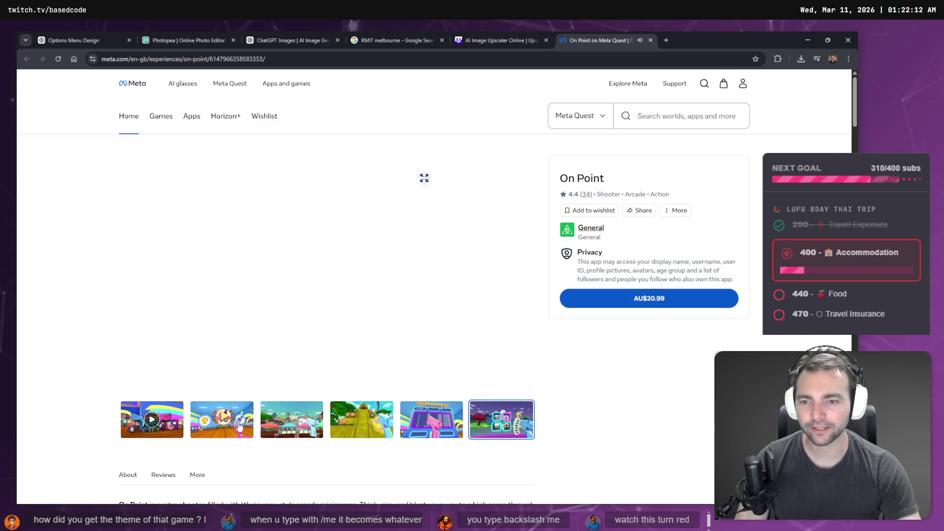
left_click(237, 426)
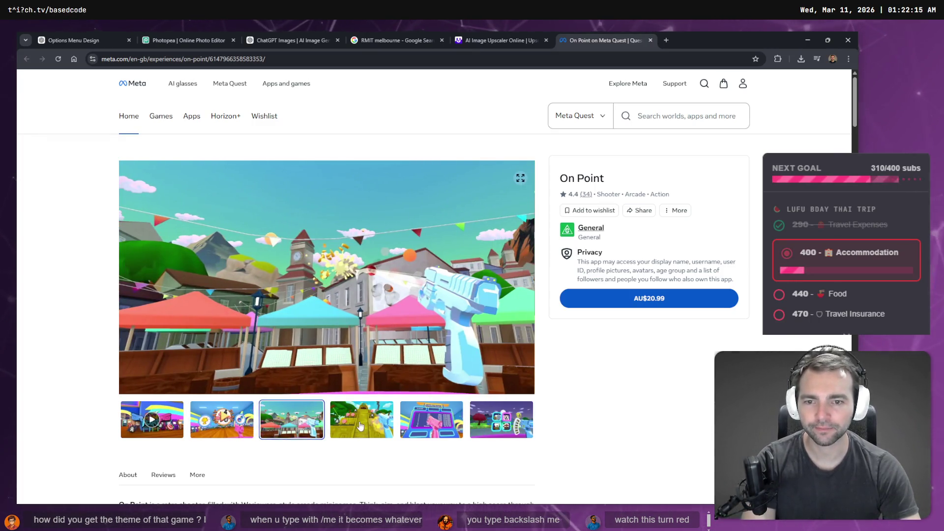
left_click(360, 426)
left_click(433, 427)
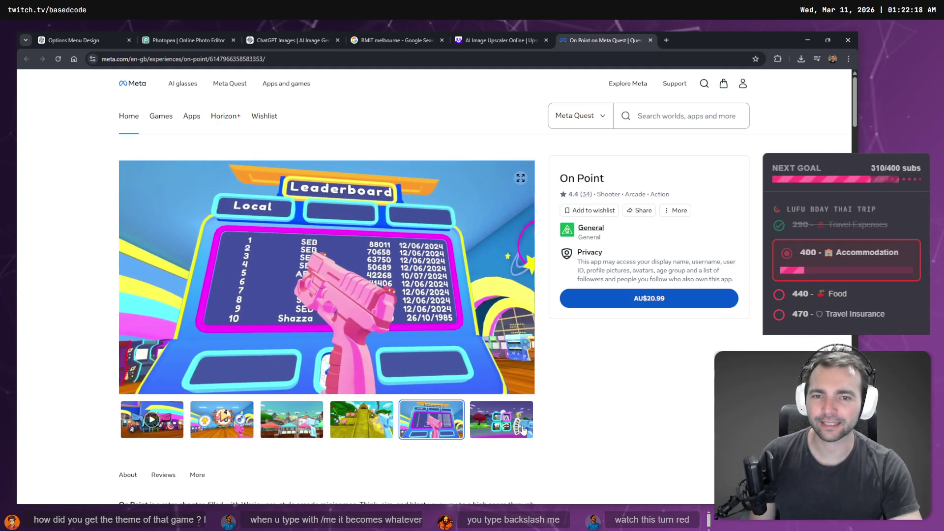
left_click(524, 431)
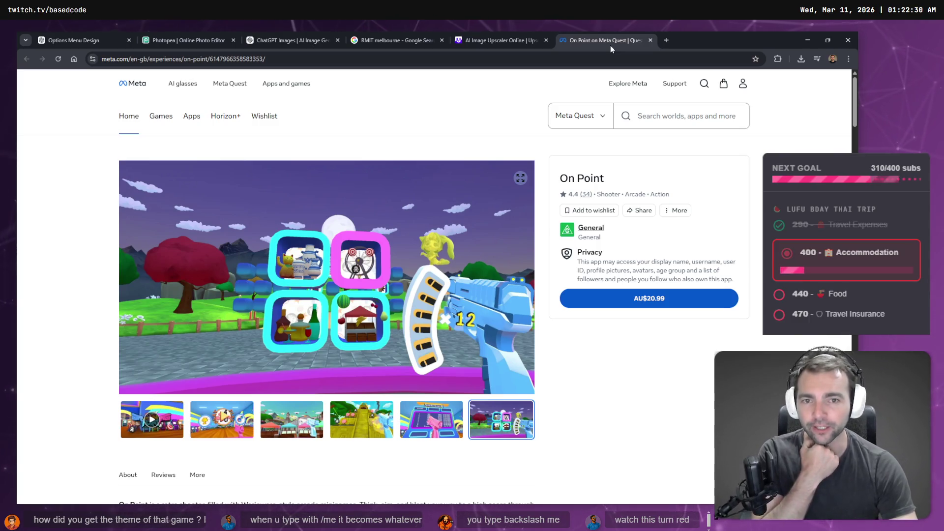
middle_click(603, 42)
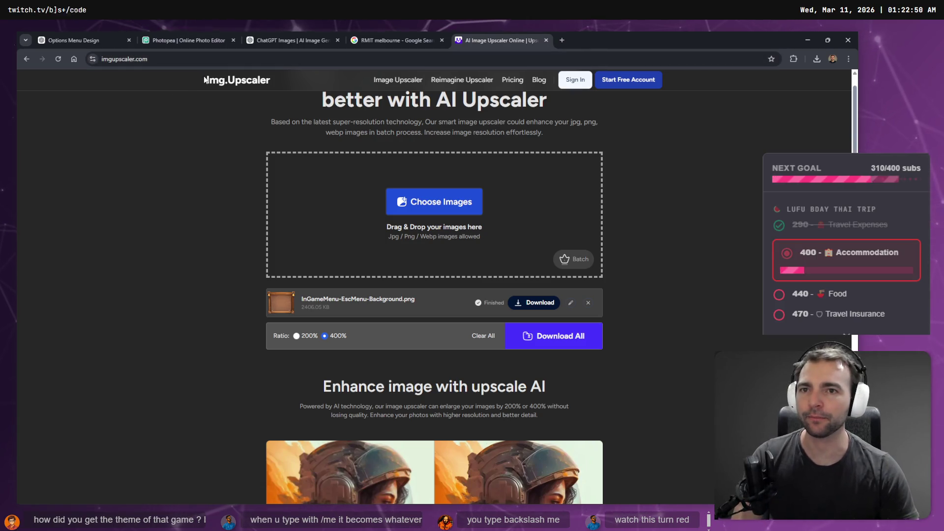
Close the RMIT Melbourne search tab and return to the Options Menu Design chat
left_click(397, 45)
key("ctrl+w")
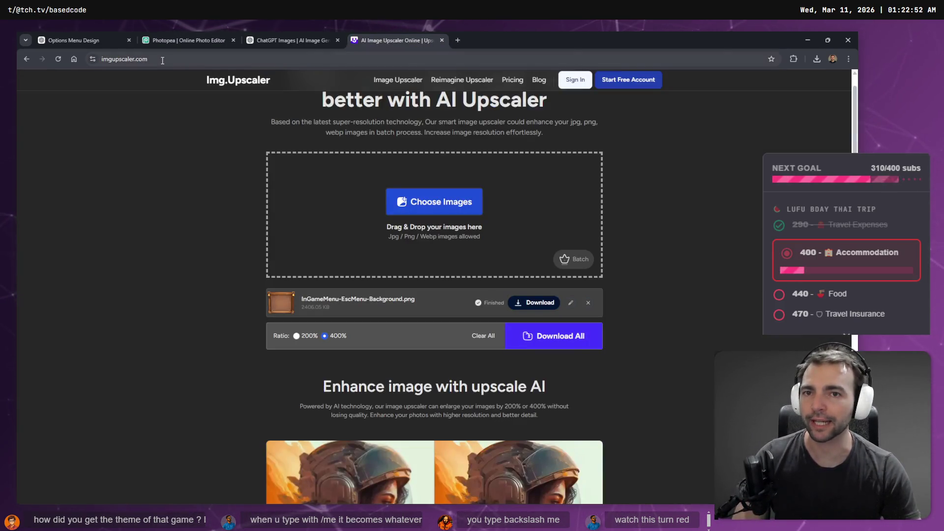
left_click(101, 38)
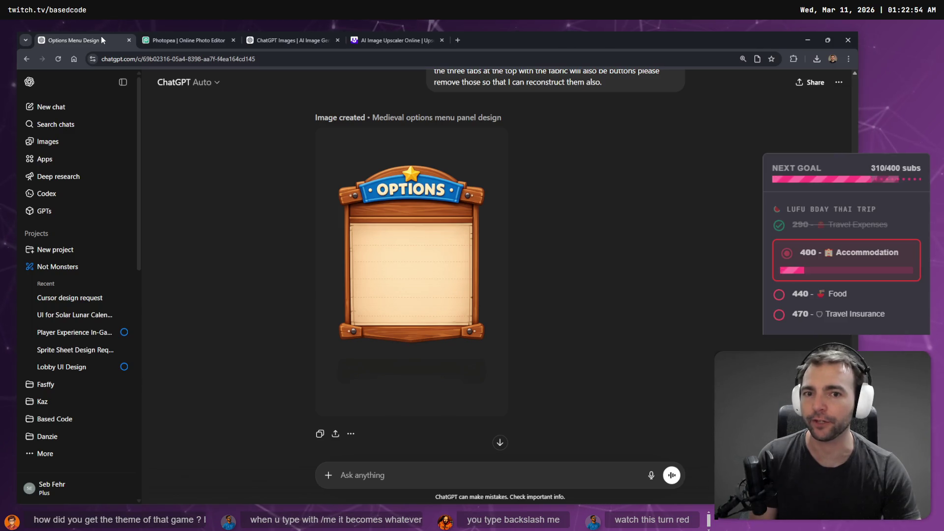
Copy the generated OPTIONS panel image to the clipboard from its full-size view
left_click(451, 237)
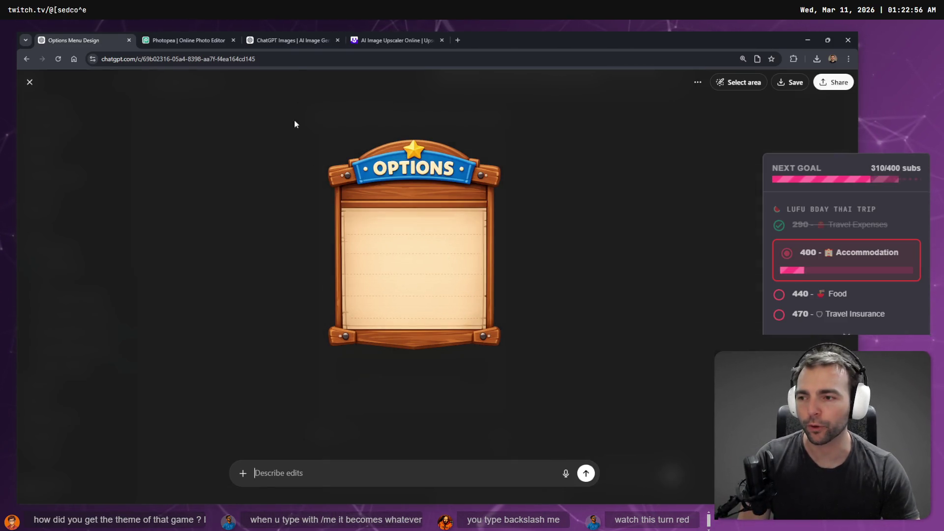
right_click(425, 196)
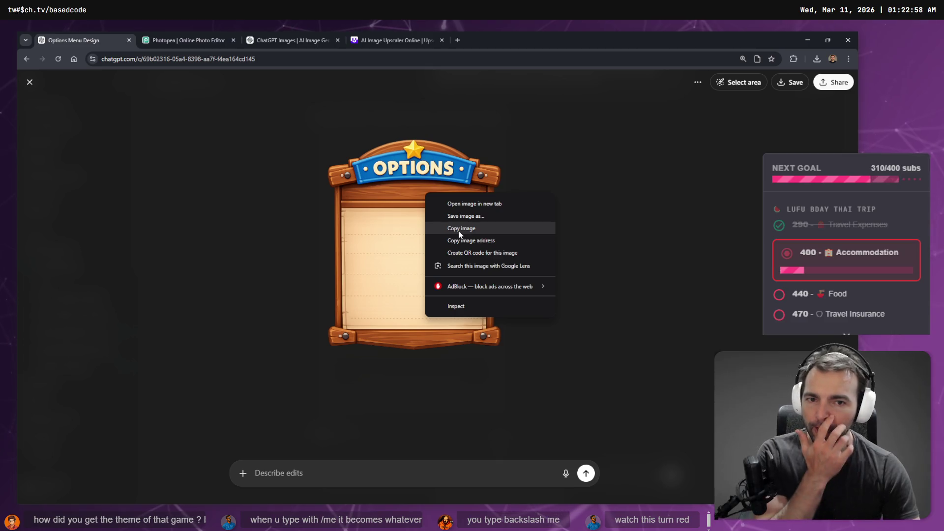
left_click(457, 227)
key("Escape")
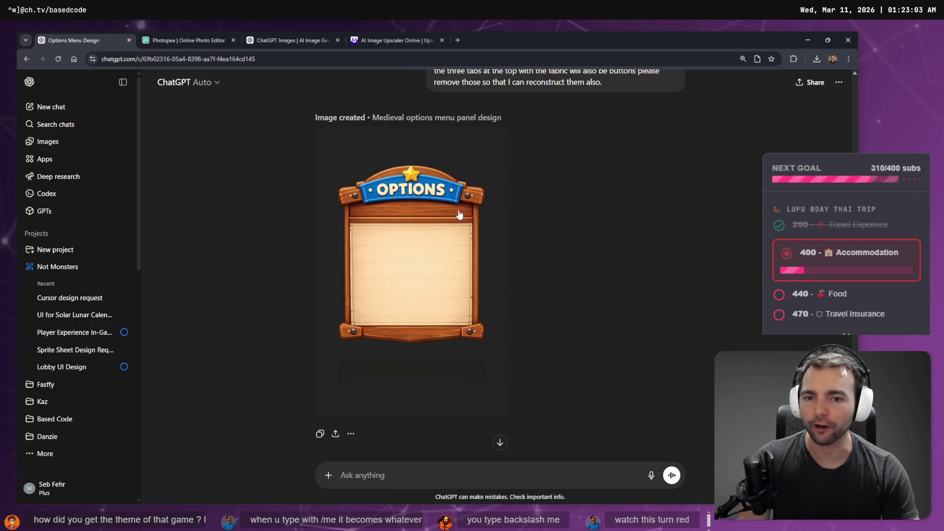
Dismiss Photopea's ad-blocker notice and return to the Options Menu Design chat
left_click(204, 40)
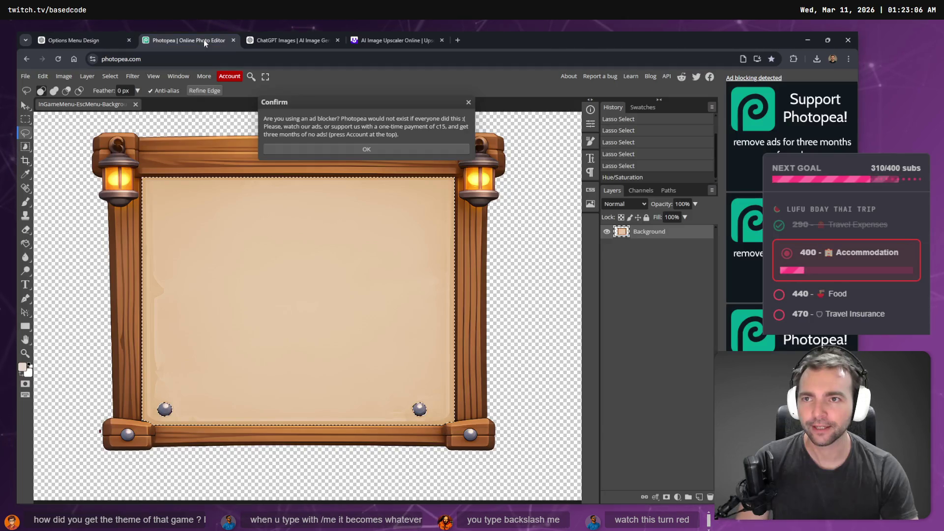
key("Escape")
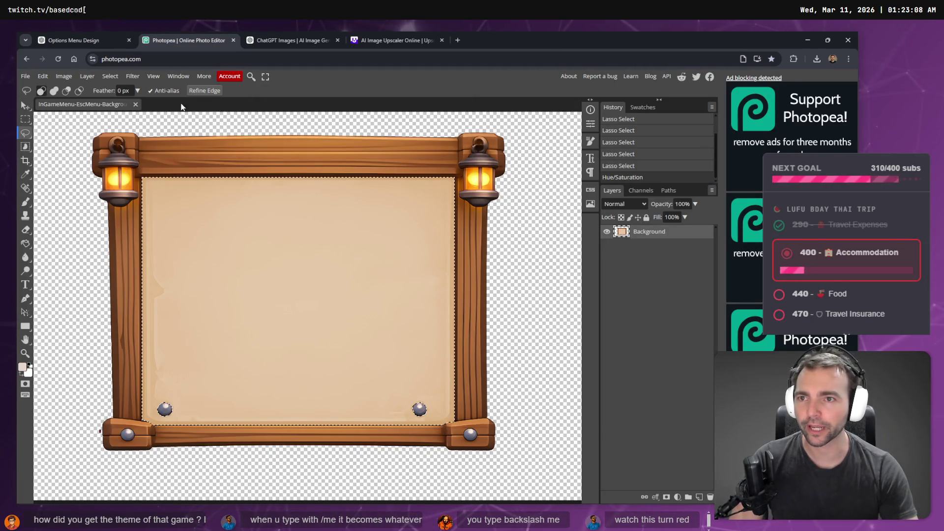
left_click(51, 39)
right_click(421, 261)
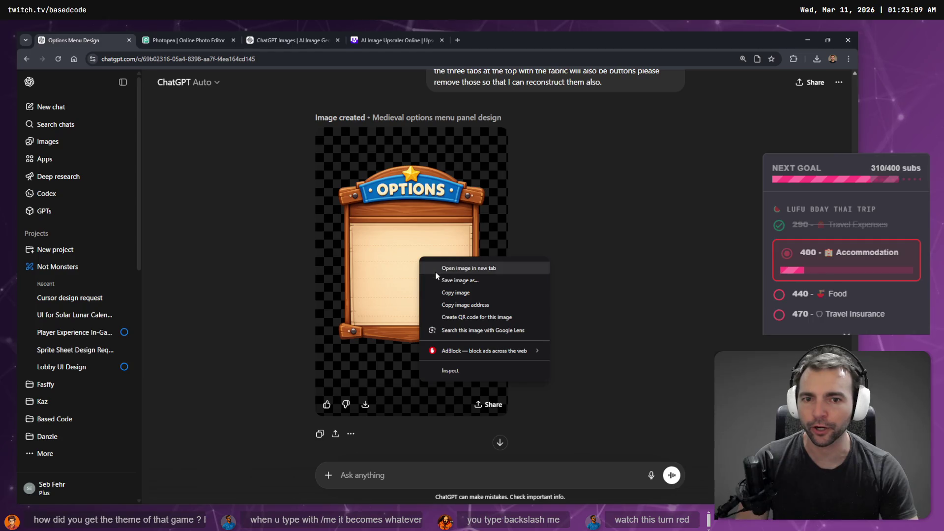
left_click(455, 292)
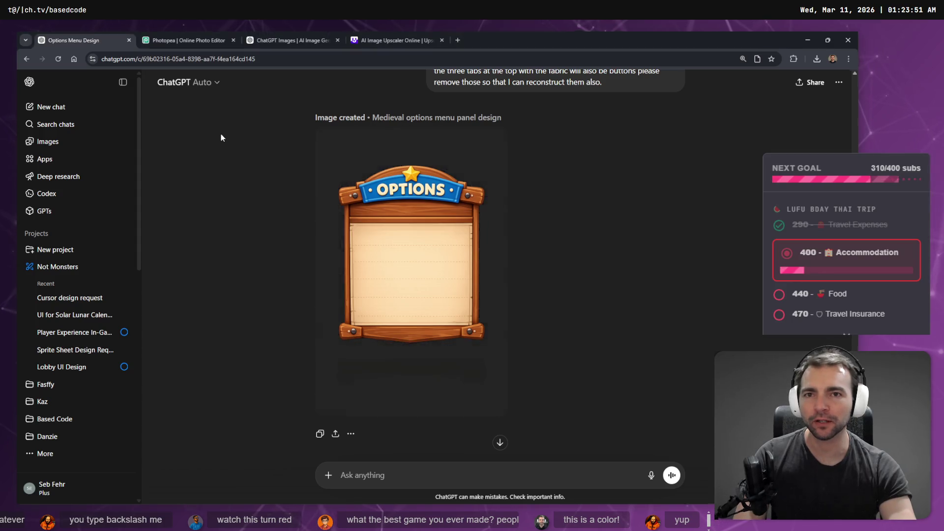
Open a new browser tab showing Google's start page
key("ctrl+t")
Search Google for 'mini motor racing' and scan the results
type("mini motor racing")
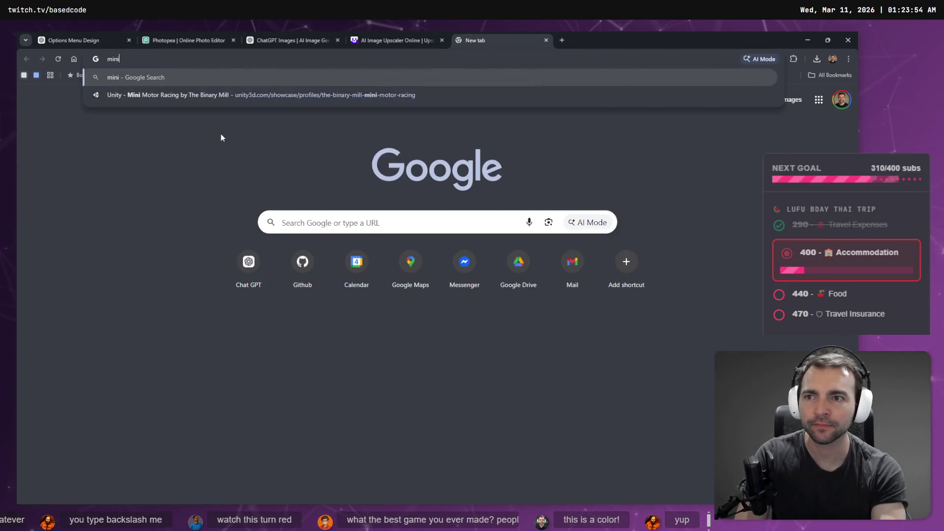
key("Return")
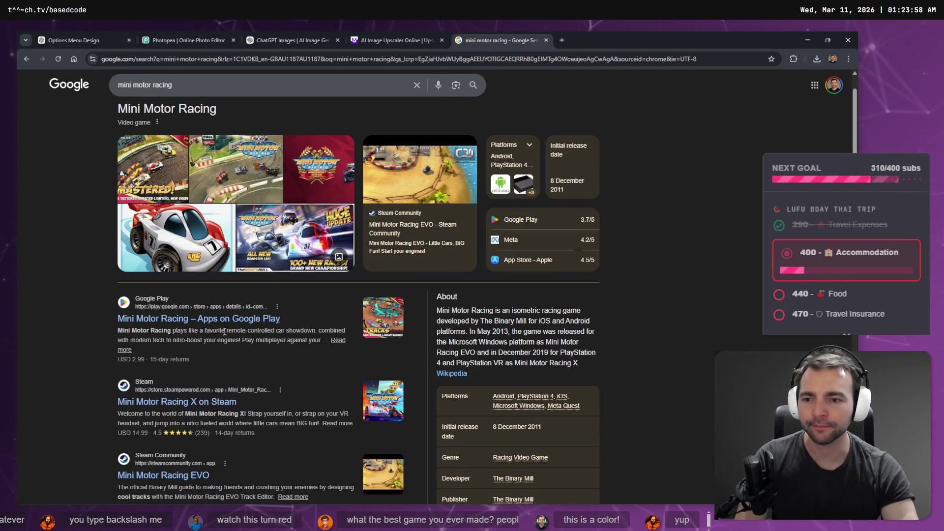
scroll(186, 332, "down", 5)
scroll(187, 333, "down", 6)
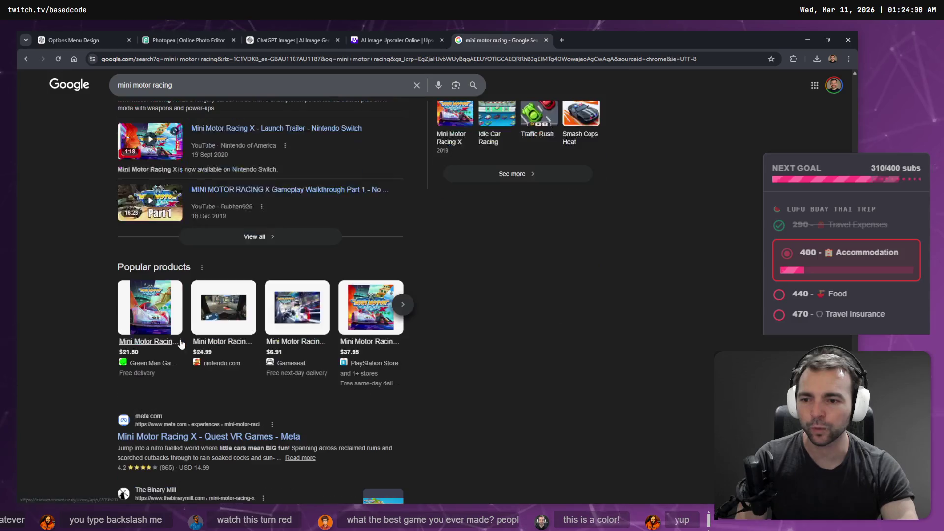
scroll(245, 332, "up", 11)
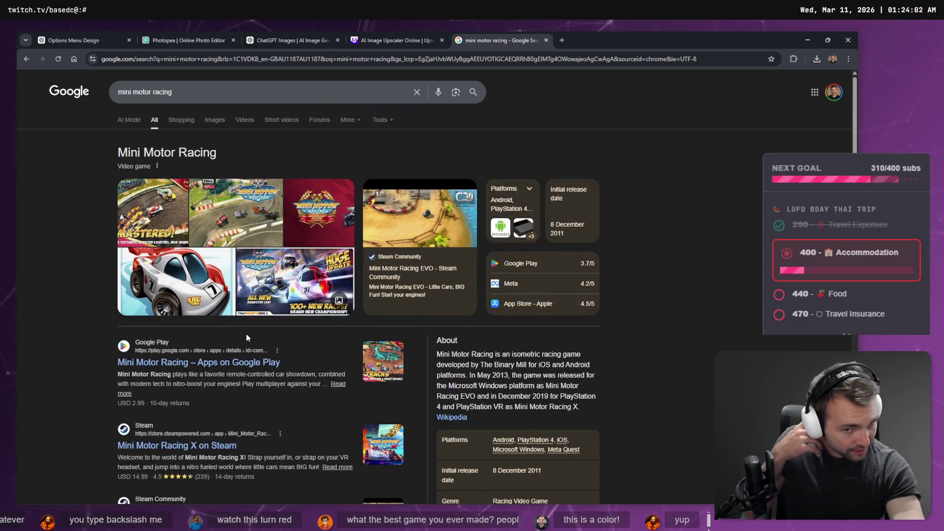
Look over the Mini Motor Racing App Store page
left_click(524, 303)
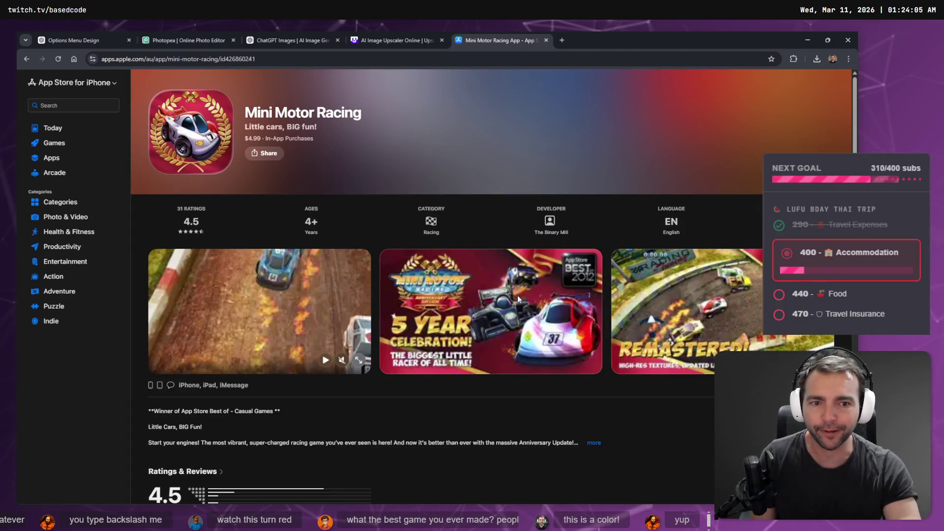
scroll(255, 305, "down", 3)
scroll(267, 304, "up", 3)
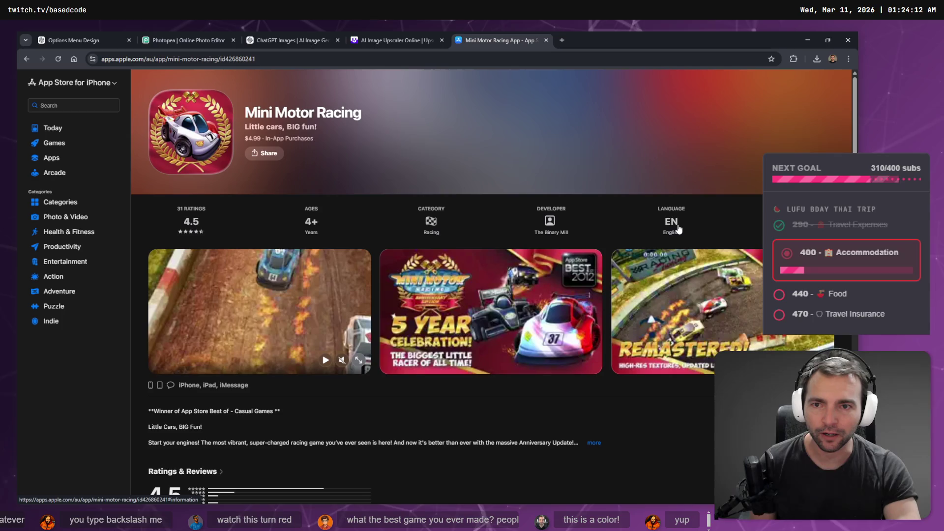
scroll(264, 158, "down", 1)
scroll(302, 172, "down", 7)
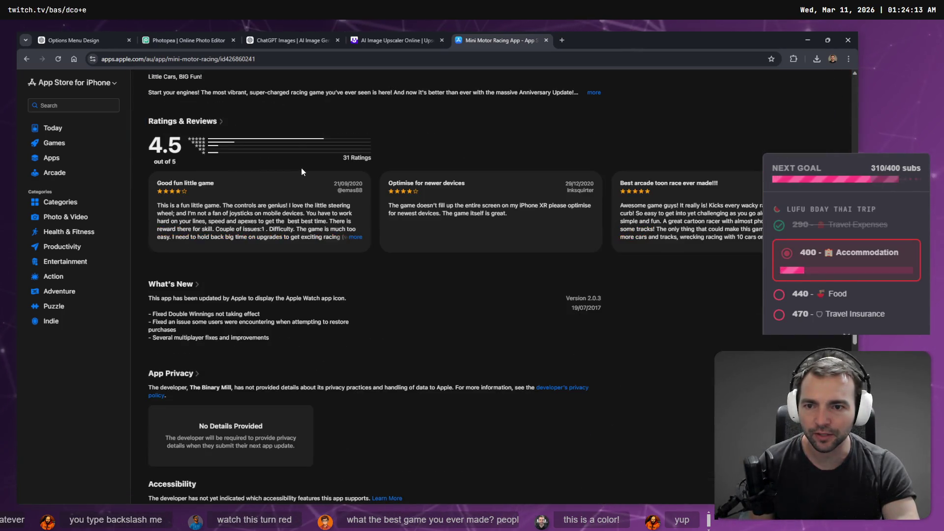
scroll(301, 177, "down", 8)
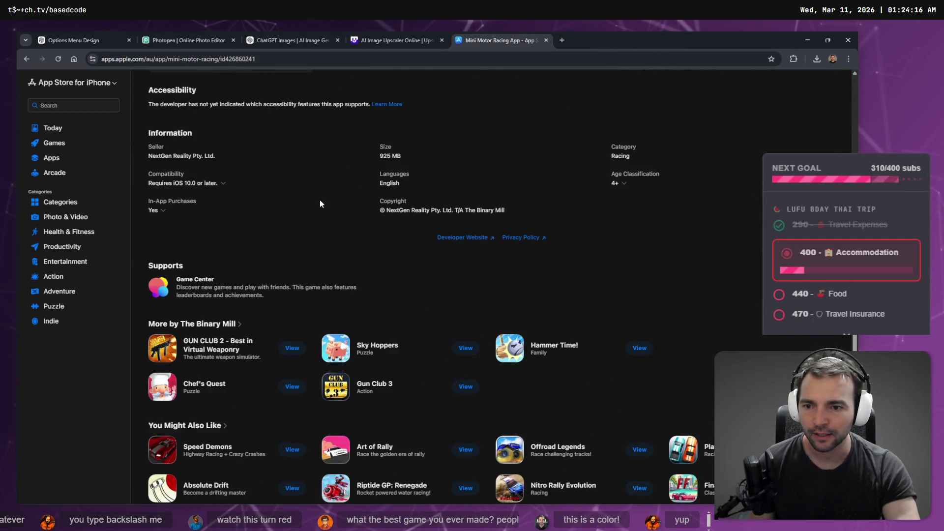
scroll(320, 200, "down", 1)
scroll(433, 219, "up", 4)
scroll(433, 220, "down", 4)
scroll(438, 230, "up", 2)
scroll(438, 230, "up", 2)
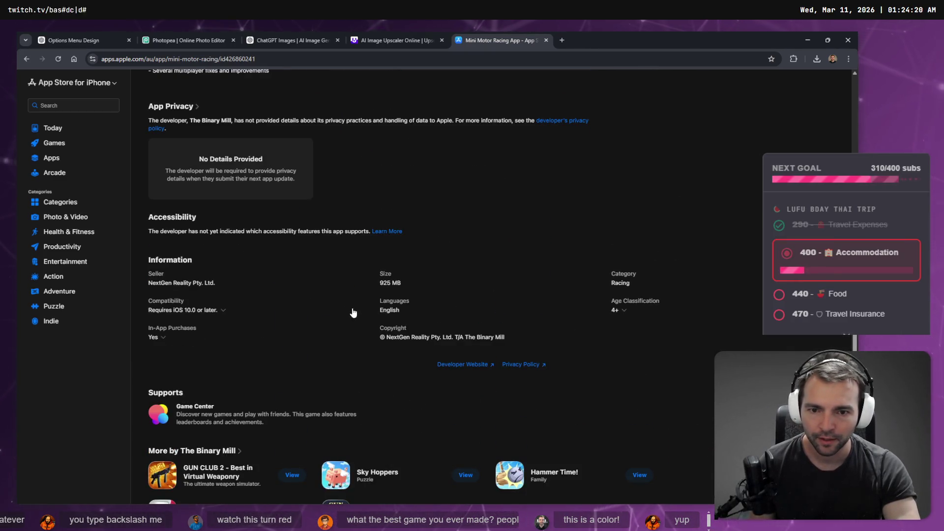
scroll(353, 312, "up", 5)
scroll(342, 302, "up", 6)
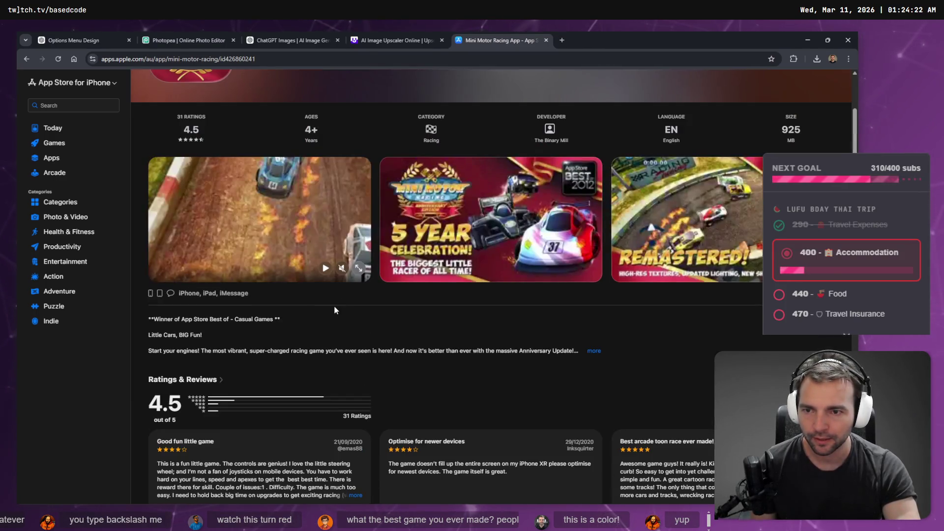
scroll(344, 300, "up", 2)
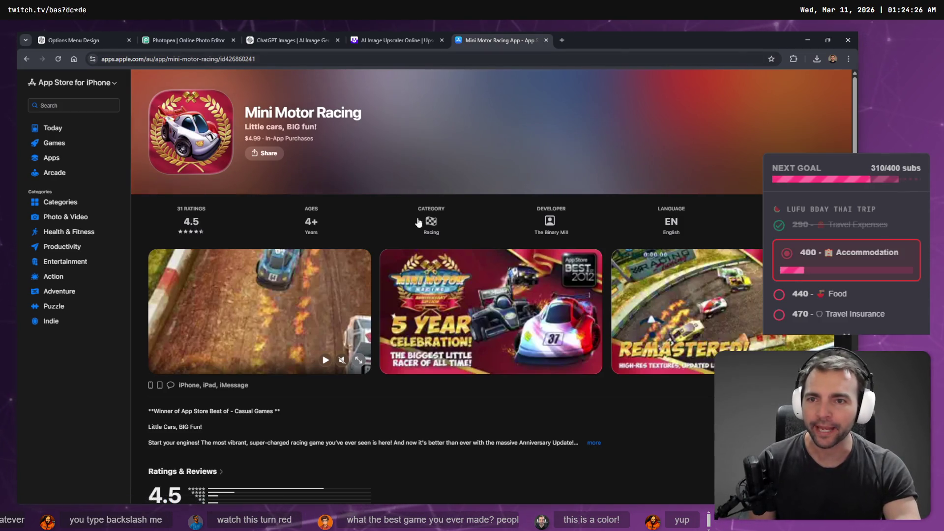
Go back to the Google results and close the search tab
right_click(244, 105)
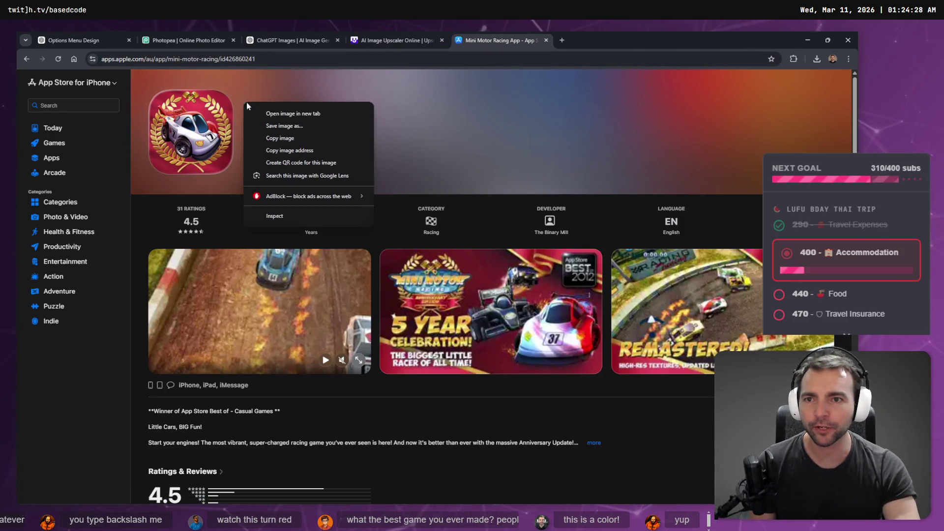
left_click(27, 61)
left_click(27, 61)
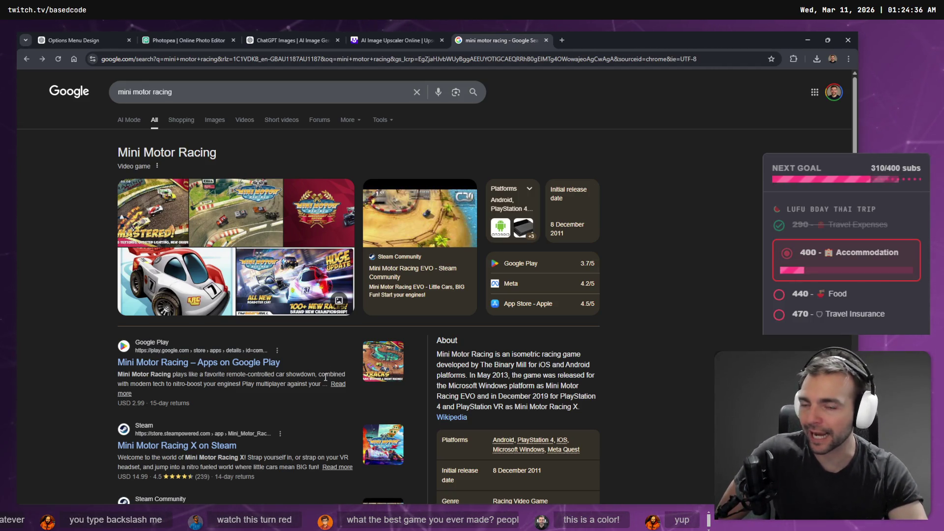
middle_click(480, 40)
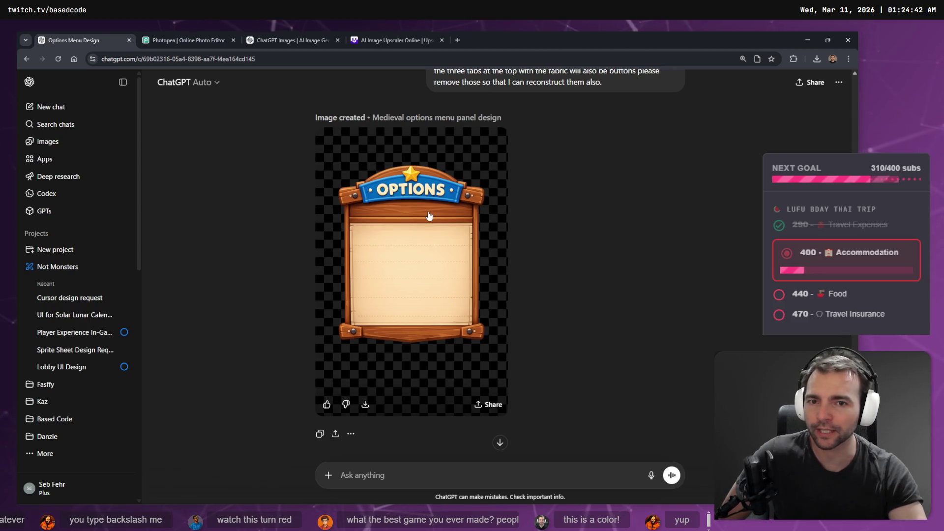
Download the full-size OPTIONS panel image from ChatGPT and show it in its folder
left_click(429, 215)
right_click(430, 278)
left_click(453, 309)
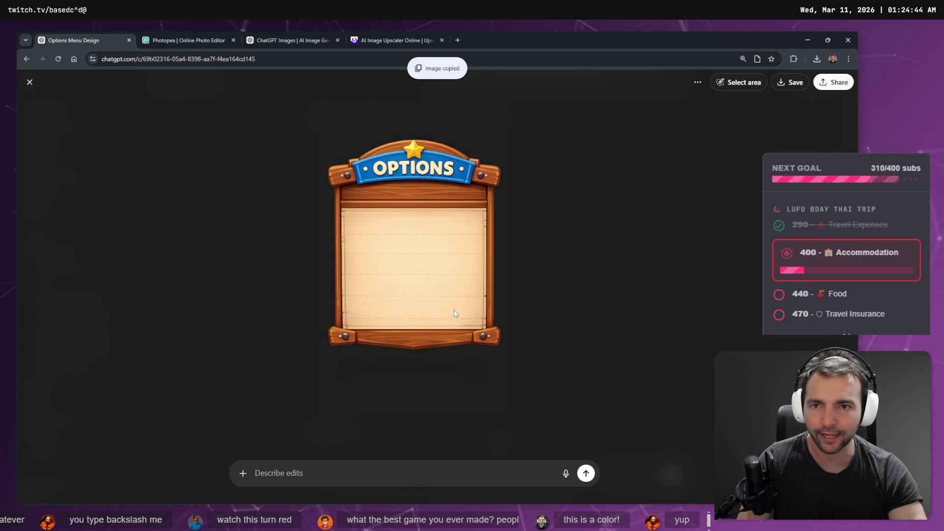
left_click(187, 41)
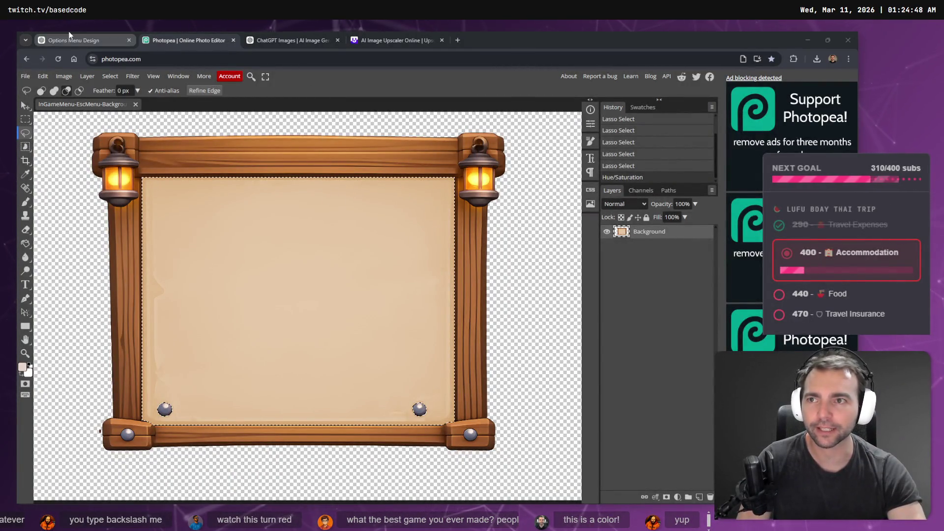
left_click(98, 40)
left_click(780, 89)
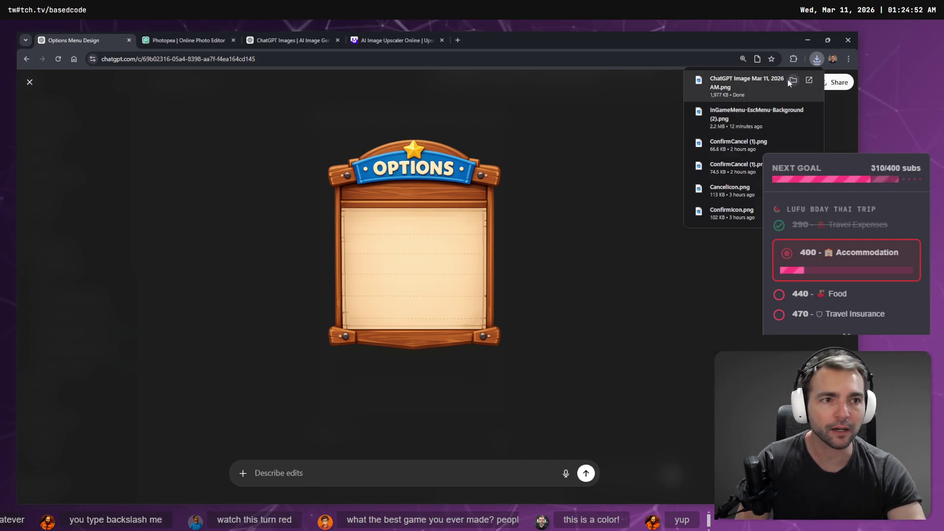
left_click(793, 80)
Rename the downloaded image to OptionsMenu.png and drag it into Photopea
key("F2")
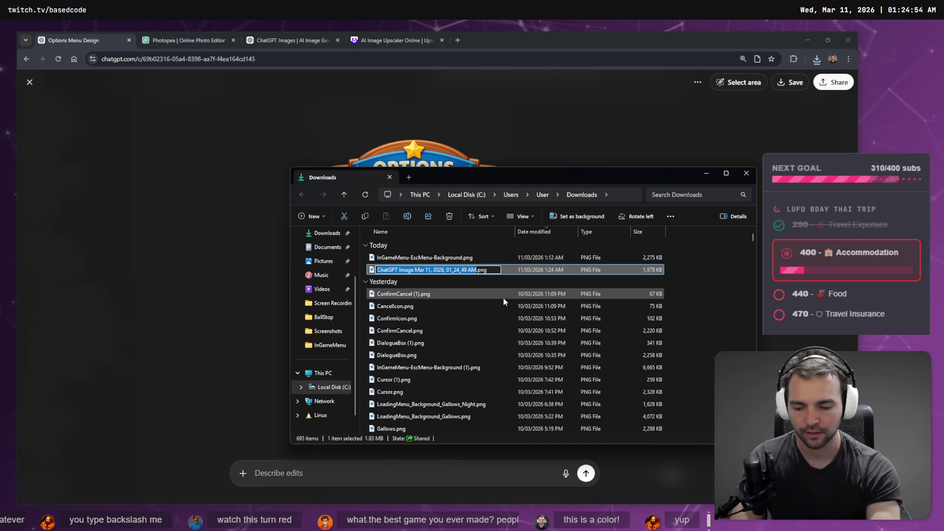
type("OptionsMenu")
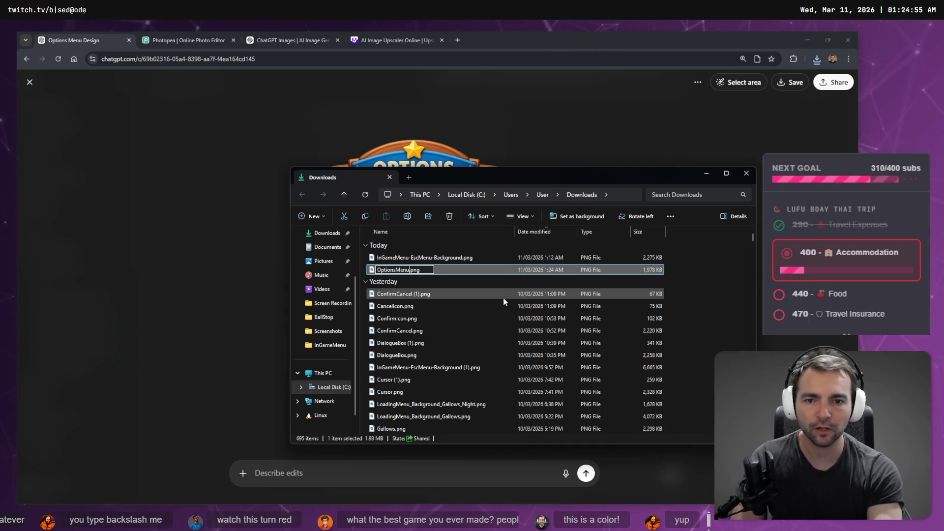
key("Return")
mouse_move(401, 271)
left_mouse_down()
mouse_move(177, 43)
mouse_move(211, 103)
left_mouse_up()
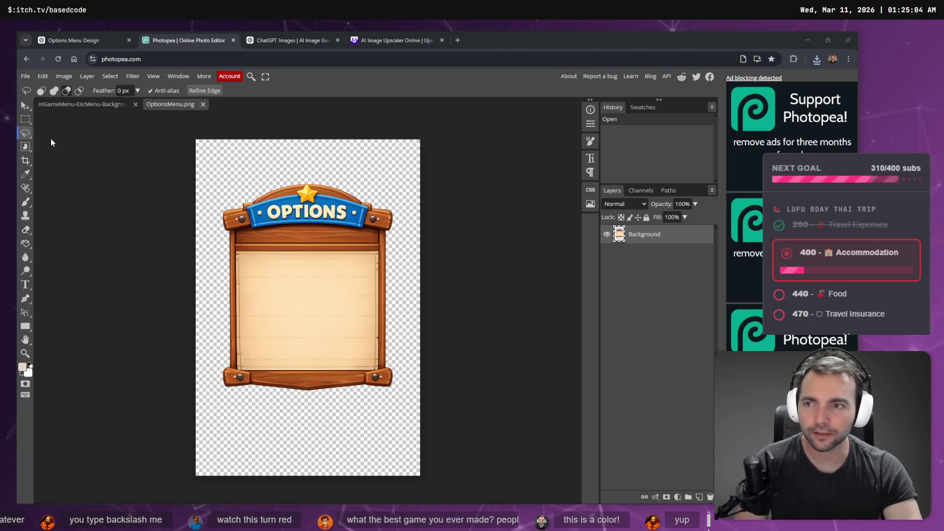
Trim the empty margins from OptionsMenu.png with Image > Trim
left_click(25, 161)
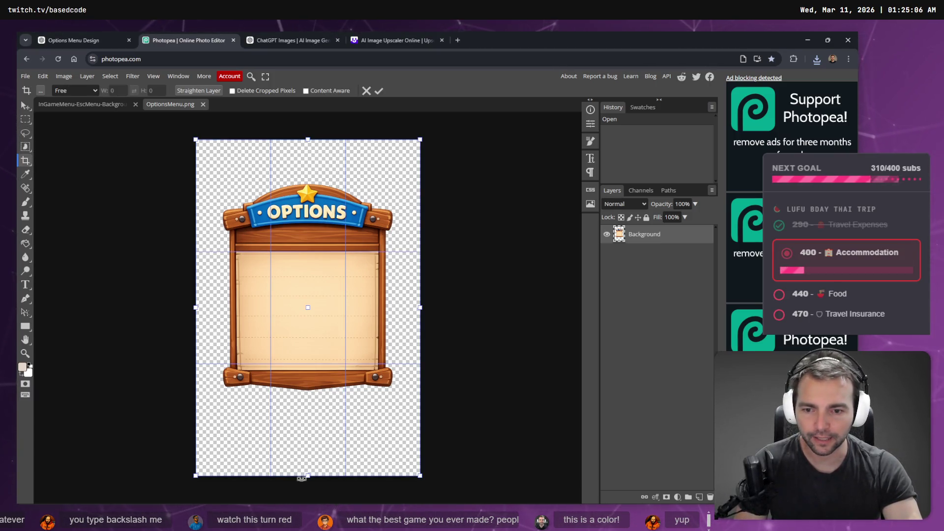
key("Escape")
left_click(64, 76)
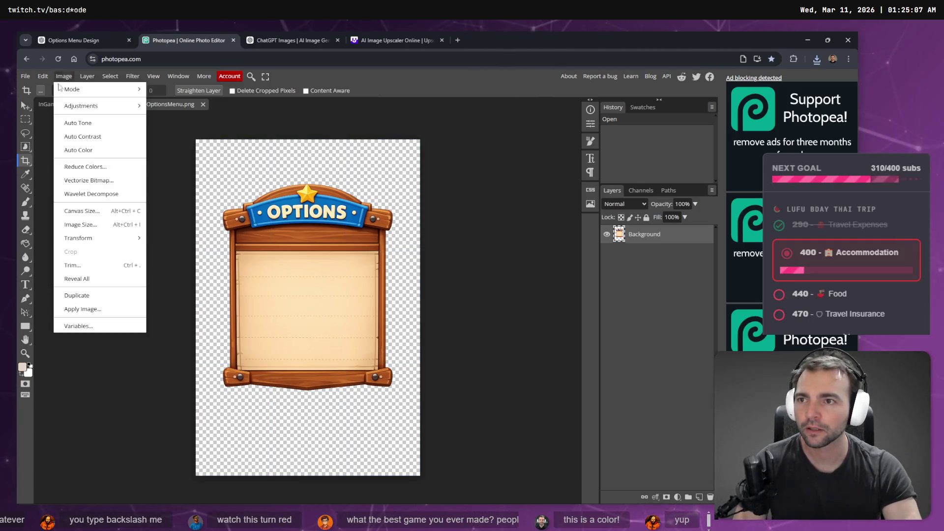
left_click(74, 265)
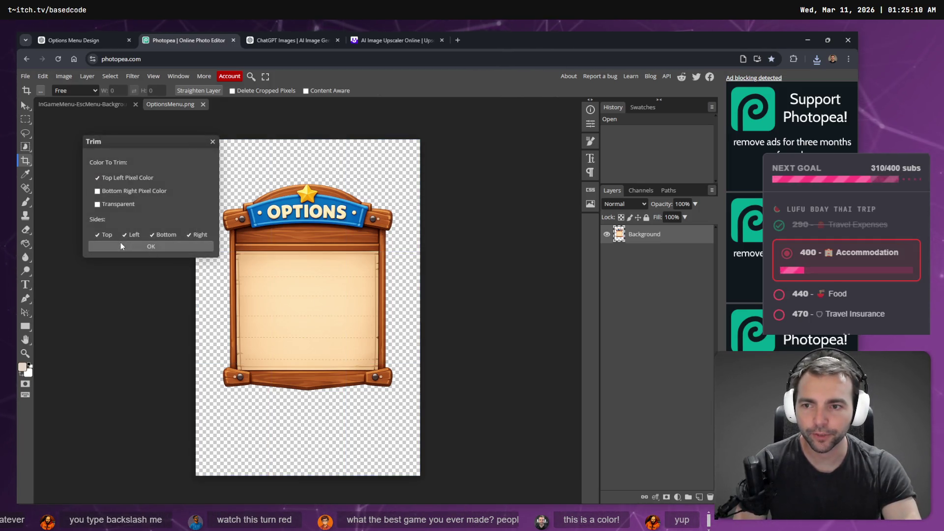
left_click(120, 246)
Crop tightly around the wooden Options frame to 788×966 px
mouse_move(222, 179)
left_mouse_down()
mouse_move(359, 300)
mouse_move(393, 392)
left_mouse_up()
left_click_drag(220, 287, 221, 285)
left_click_drag(308, 392, 308, 392)
left_click_drag(308, 180, 313, 179)
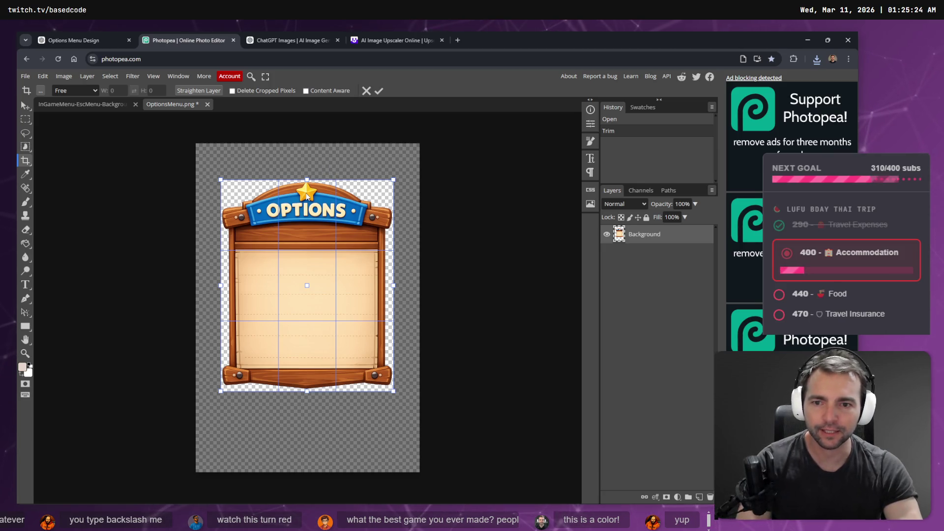
key("Return")
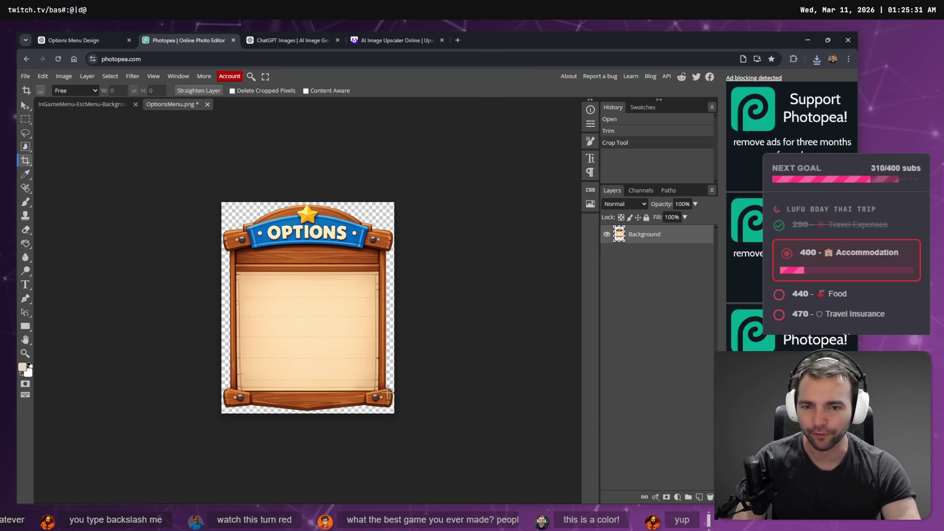
Bring up the PNG export settings for the cropped image
left_click(25, 76)
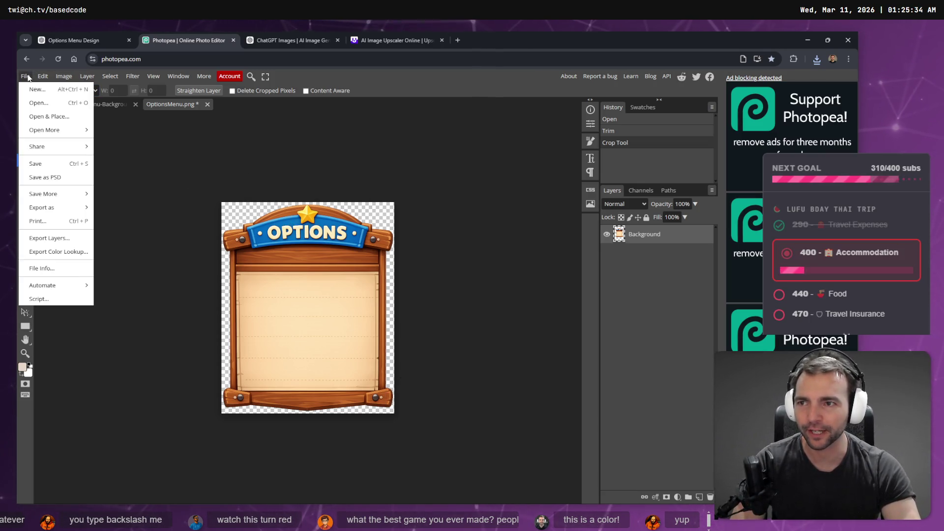
mouse_move(86, 207)
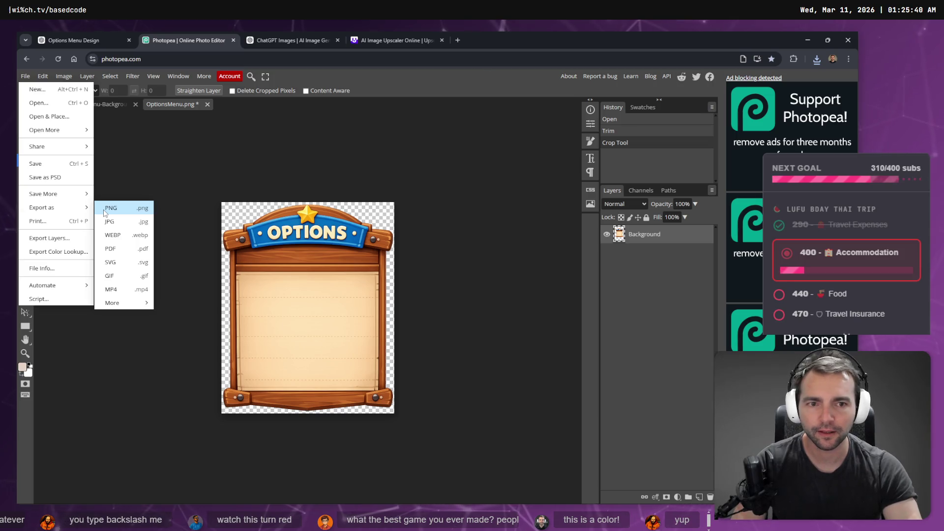
left_click(108, 208)
left_click(373, 262)
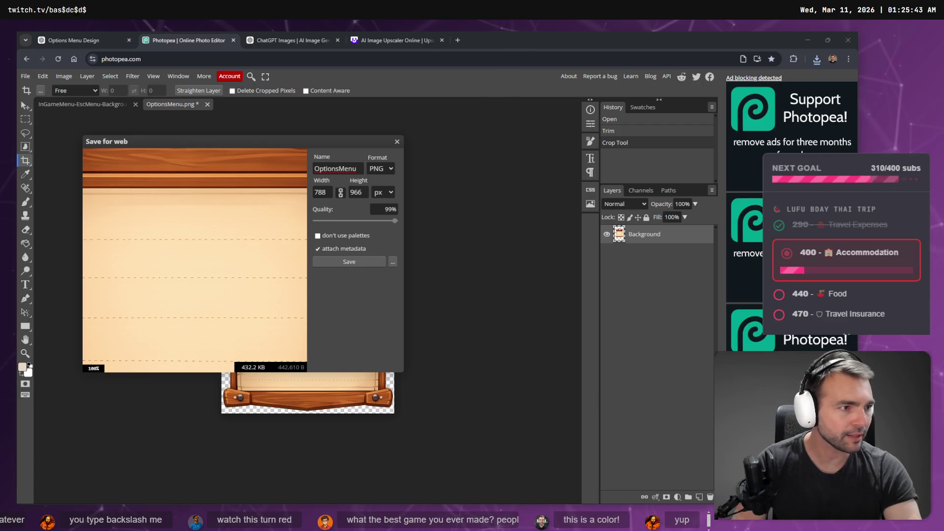
Copy the name of an existing InGameMenu file from Godot's FileSystem dock
key("alt+Tab")
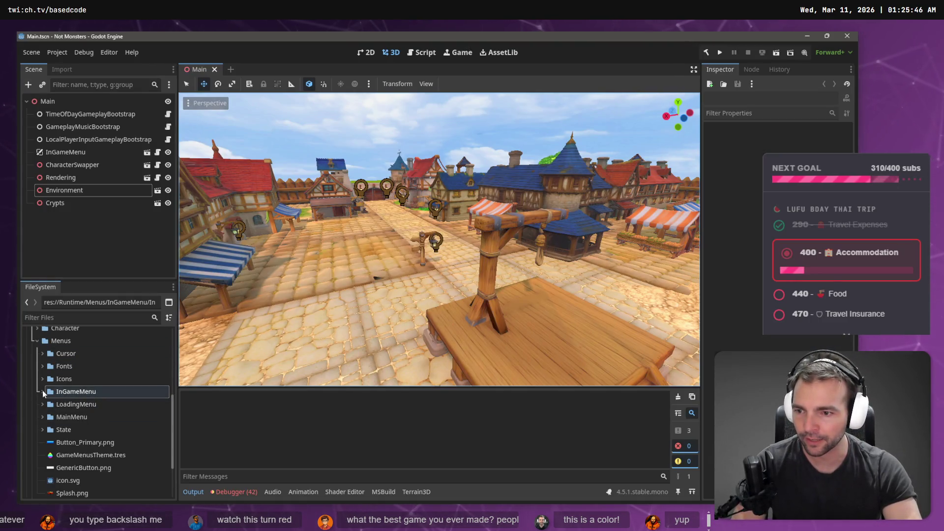
left_click(43, 391)
left_click(114, 406)
key("F2")
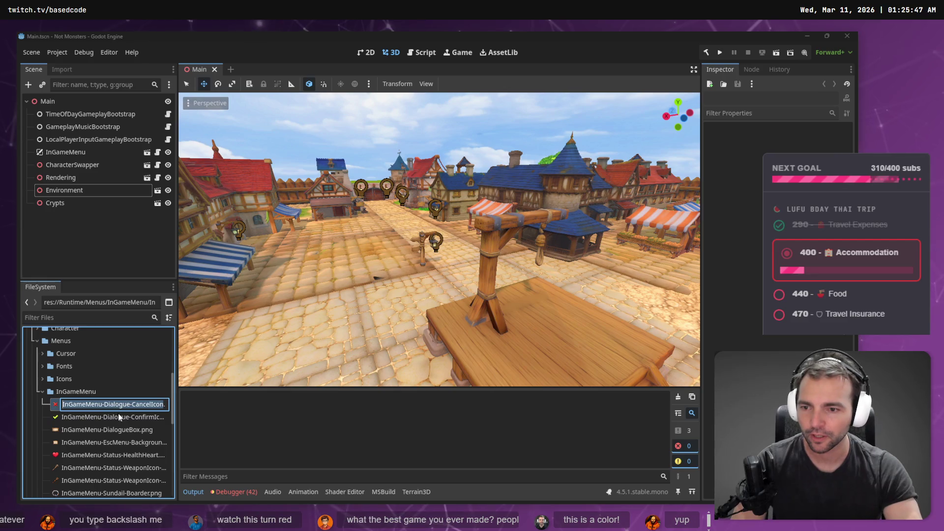
key("Escape")
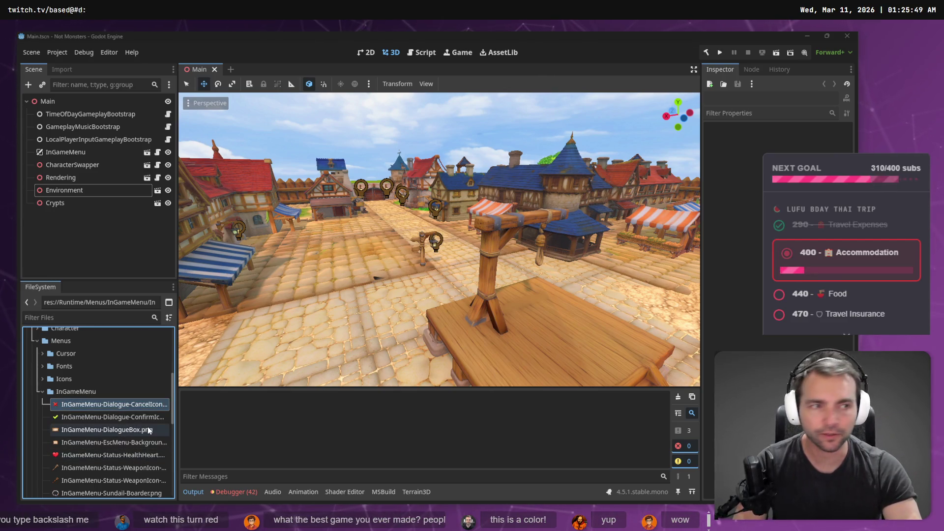
Save the Photopea export as InGameMenu-Options-Background.png and dismiss the ad-blocker notice
key("alt+Tab")
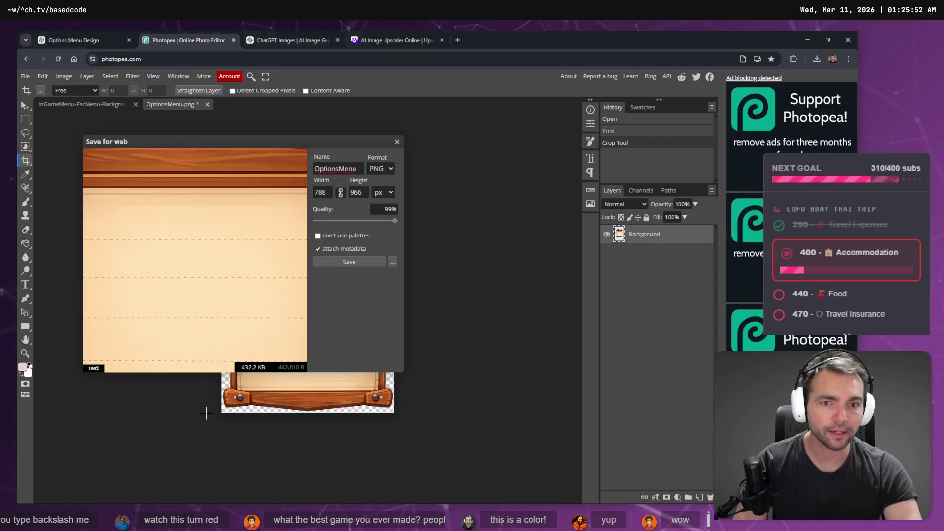
key("ctrl+v")
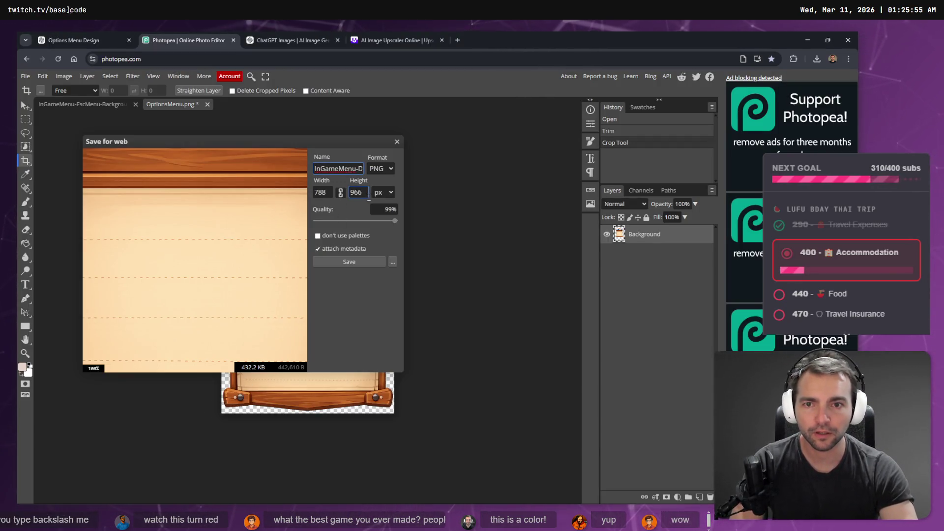
key("ctrl+a")
type("InGameMenu-Opt")
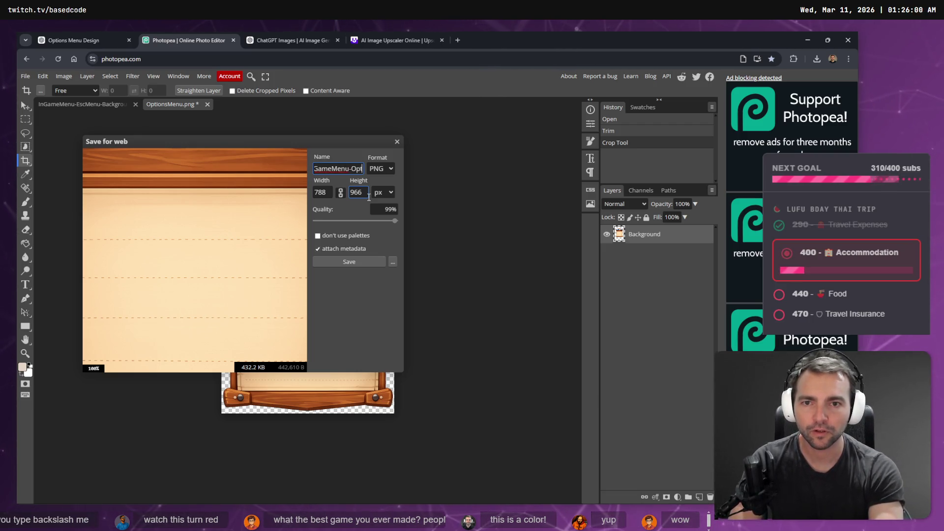
type("groun")
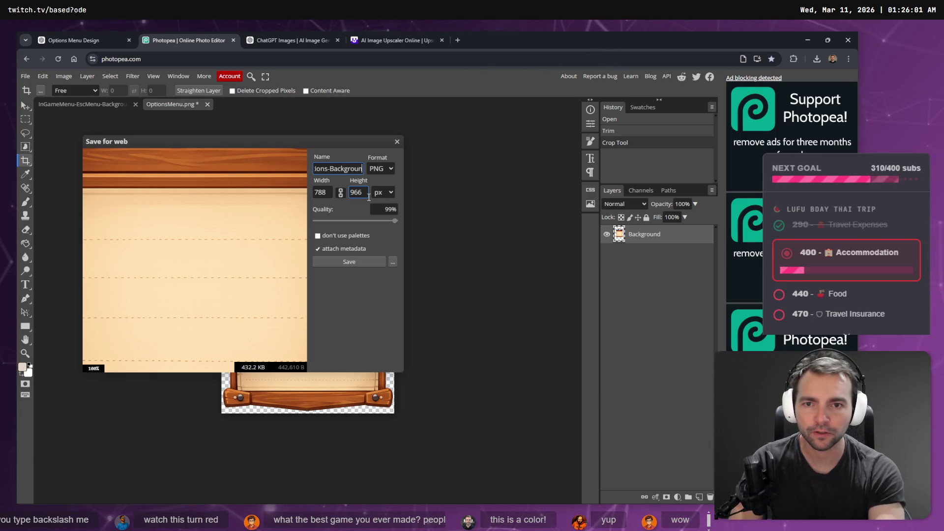
left_click(338, 263)
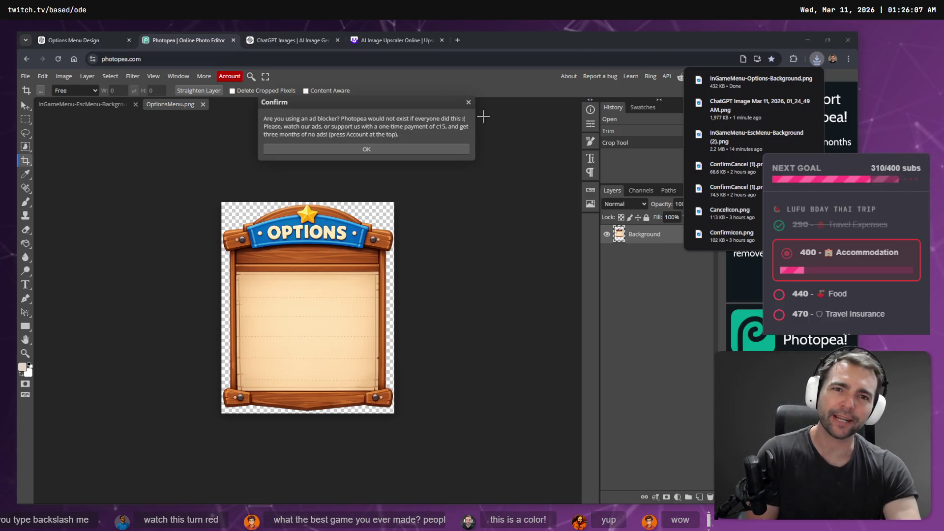
left_click(472, 102)
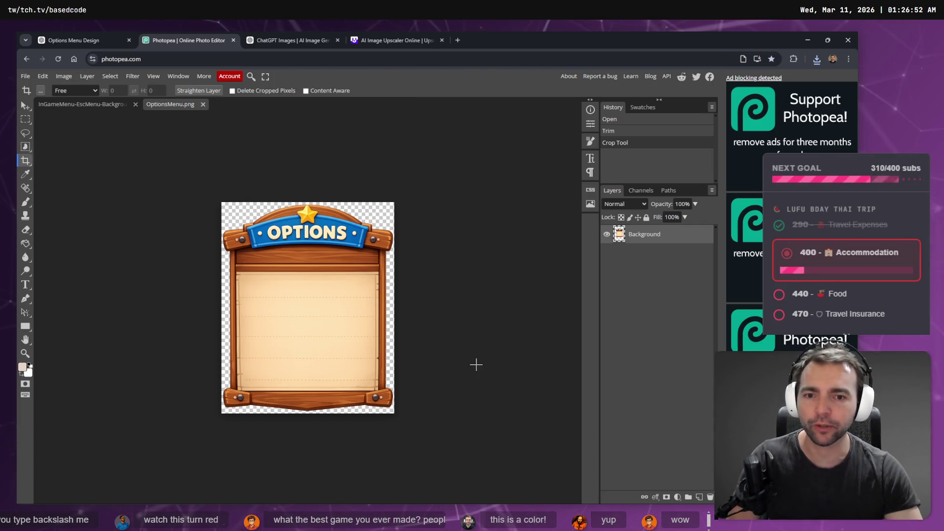
key("ctrl+t")
type("onpoint.games")
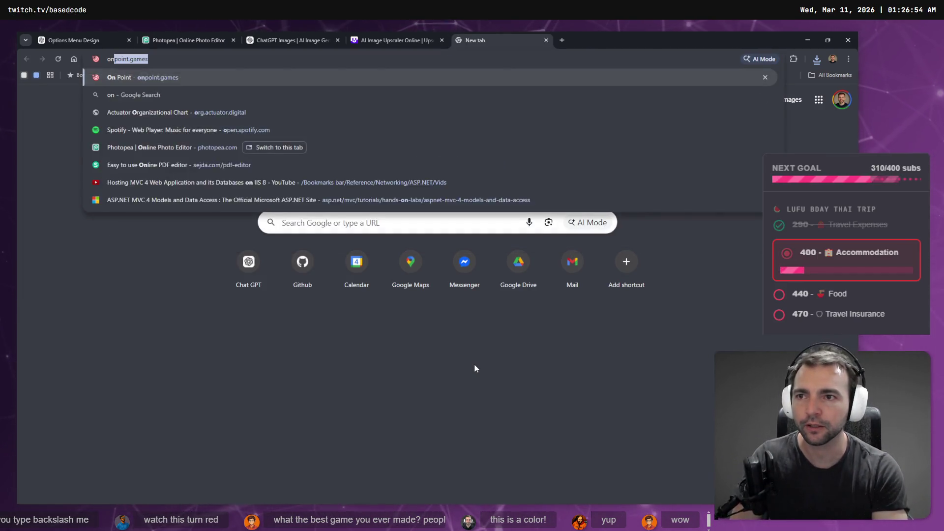
Load onpoint.games, open the game's Steam store page and close the website tab
key("Return")
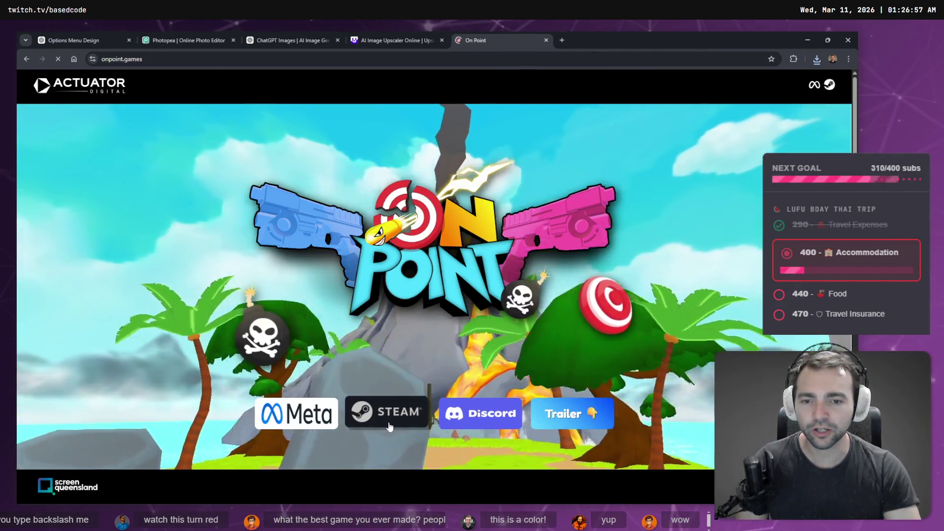
left_click(396, 423)
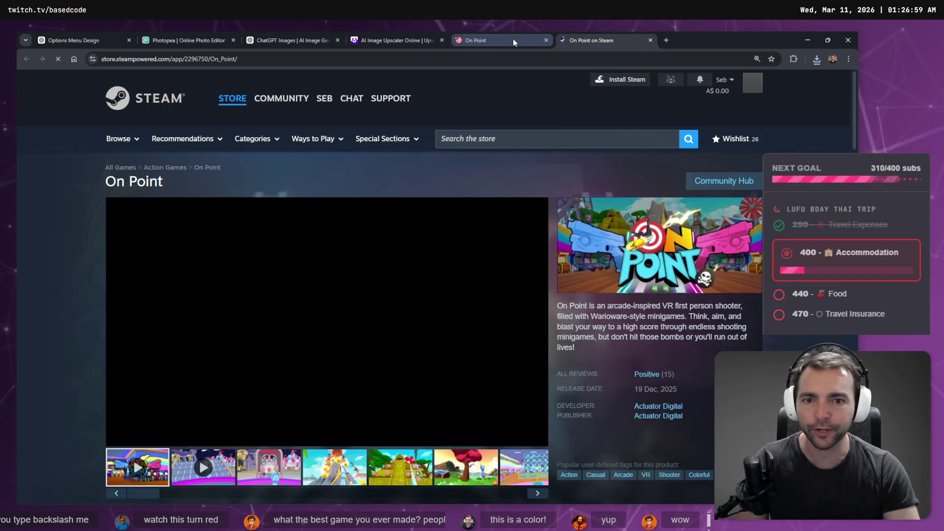
middle_click(512, 38)
Play the On Point trailer muted, browse the store page, then close the tab
left_click(329, 322)
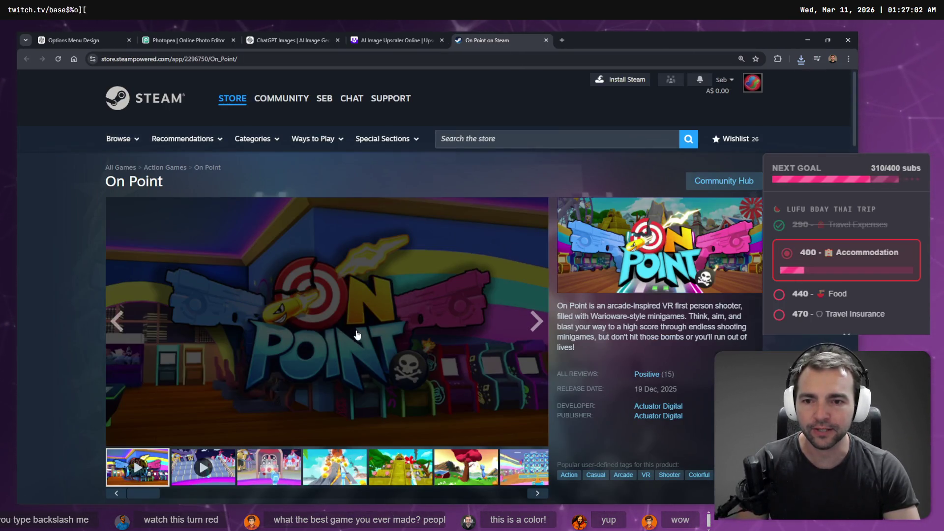
left_click(140, 436)
scroll(232, 406, "down", 1)
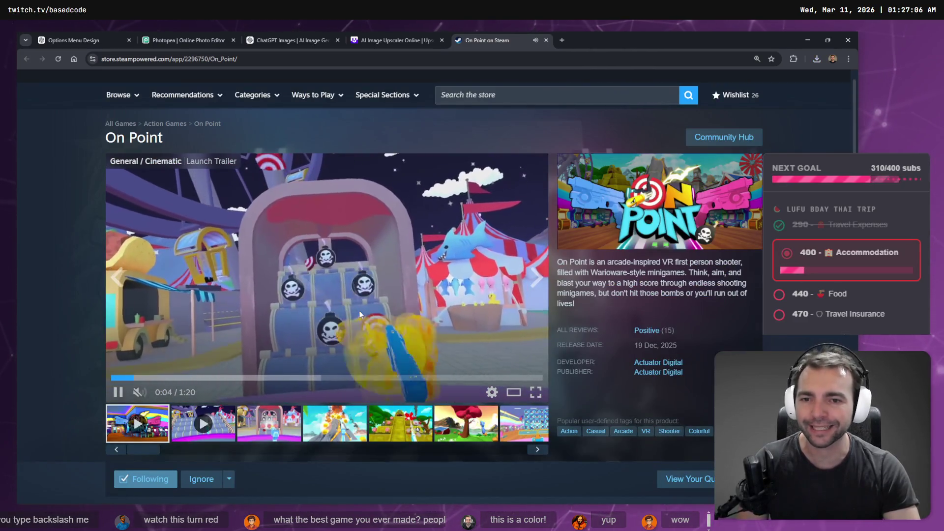
scroll(394, 300, "down", 2)
scroll(447, 281, "up", 3)
scroll(471, 288, "down", 2)
scroll(470, 291, "down", 5)
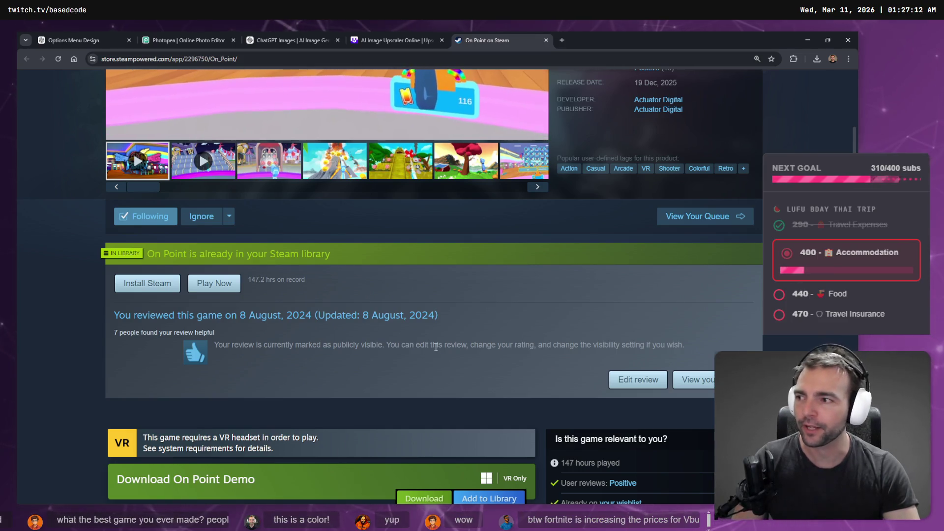
key("ctrl+w")
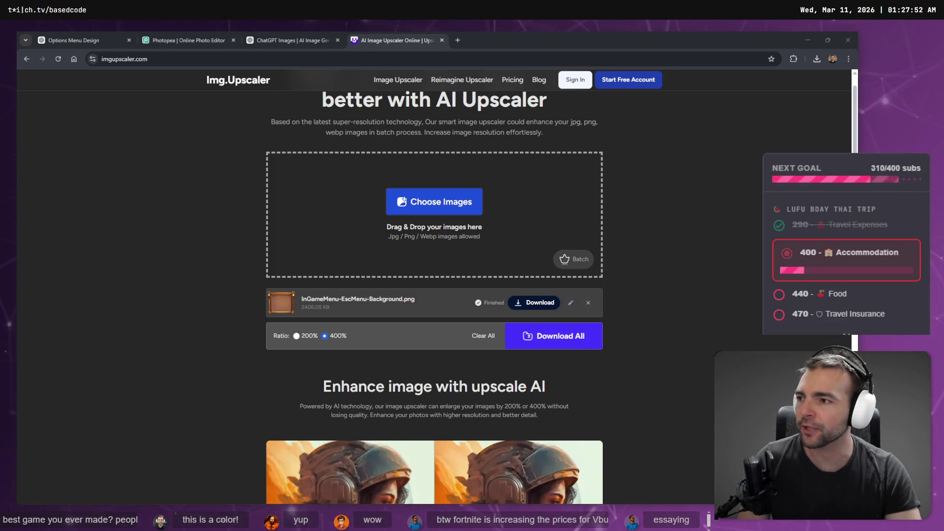
Clear the earlier upscale and load InGameMenu-Options-Background.png into Img.Upscaler at 400%
left_click(90, 126)
scroll(98, 138, "down", 6)
scroll(125, 149, "up", 7)
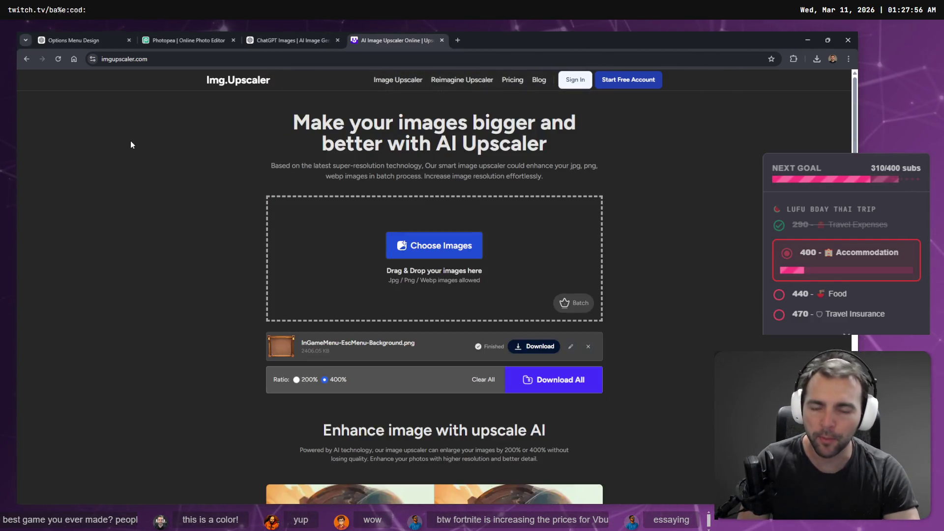
left_click(588, 347)
left_click(434, 245)
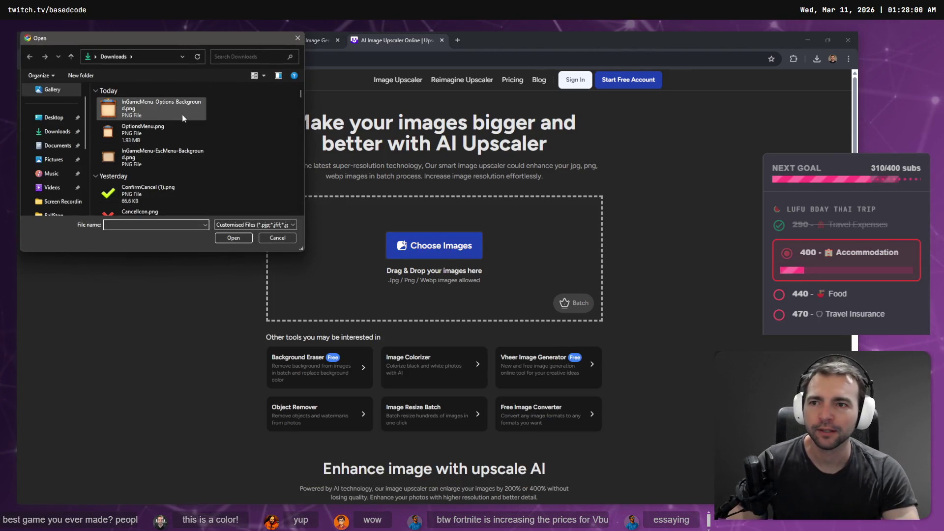
double_click(178, 102)
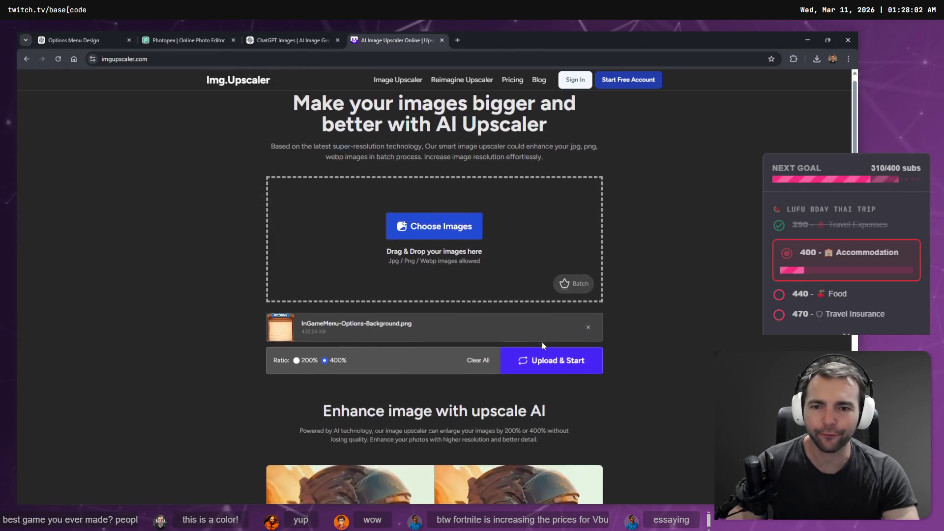
scroll(542, 342, "down", 1)
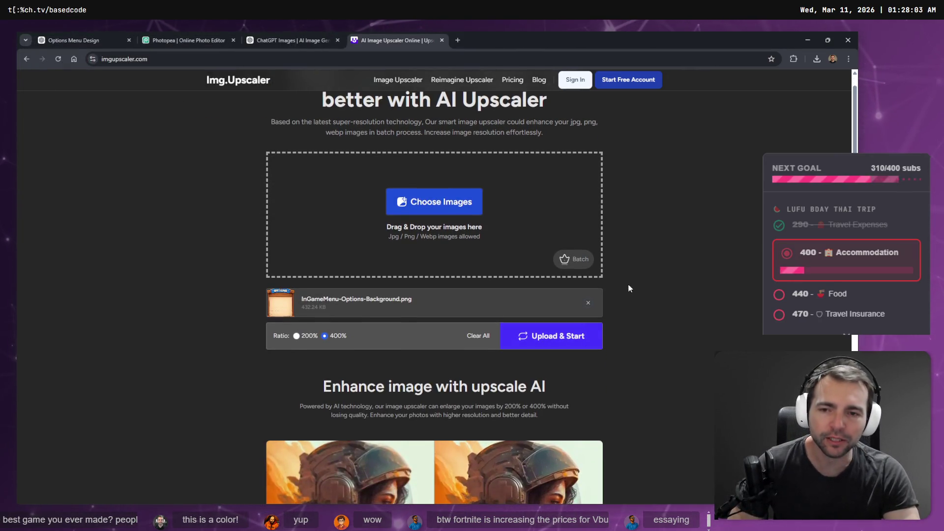
Minimize the browser, collapse Godot's InGameMenu folder, and switch to Rider
left_click(807, 40)
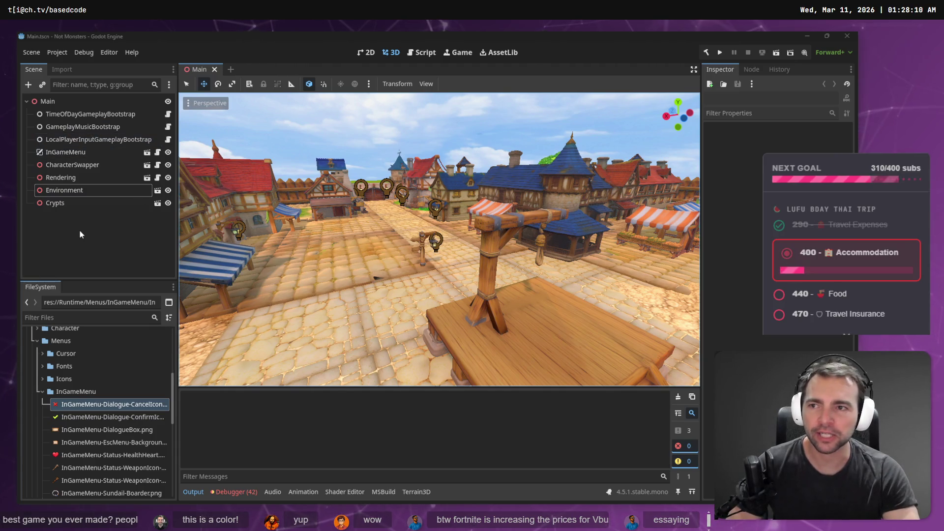
left_click(114, 261)
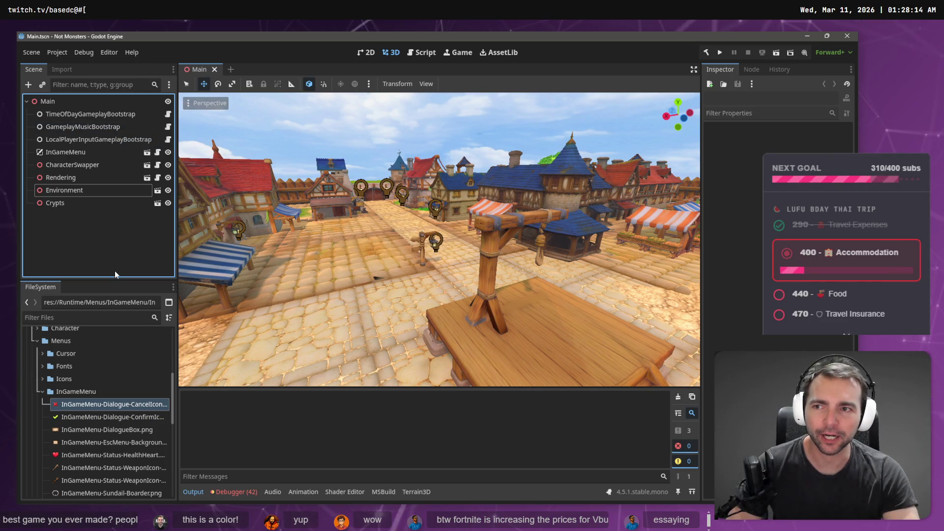
left_click(42, 391)
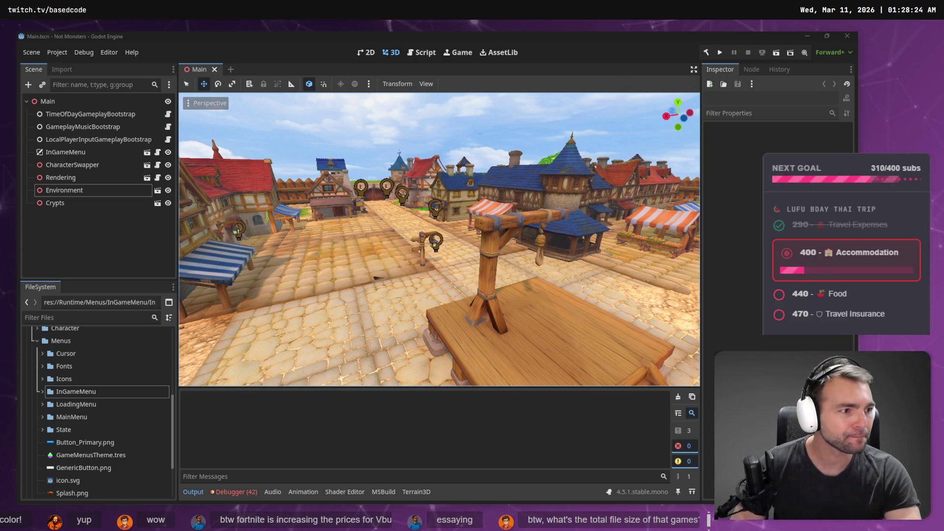
key("alt+Tab")
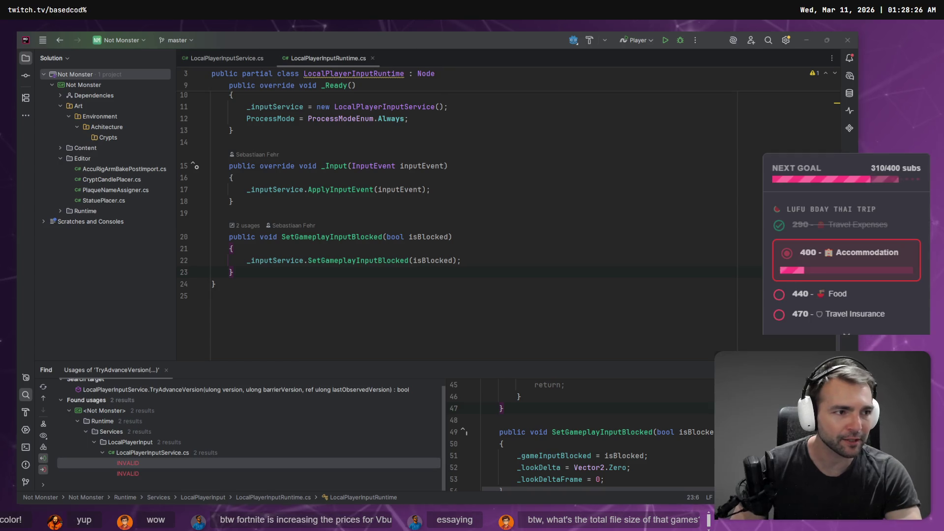
Close the Downloads window and the LocalPlayerInputRuntime.cs and LocalPlayerInputService.cs tabs
key("alt+Tab")
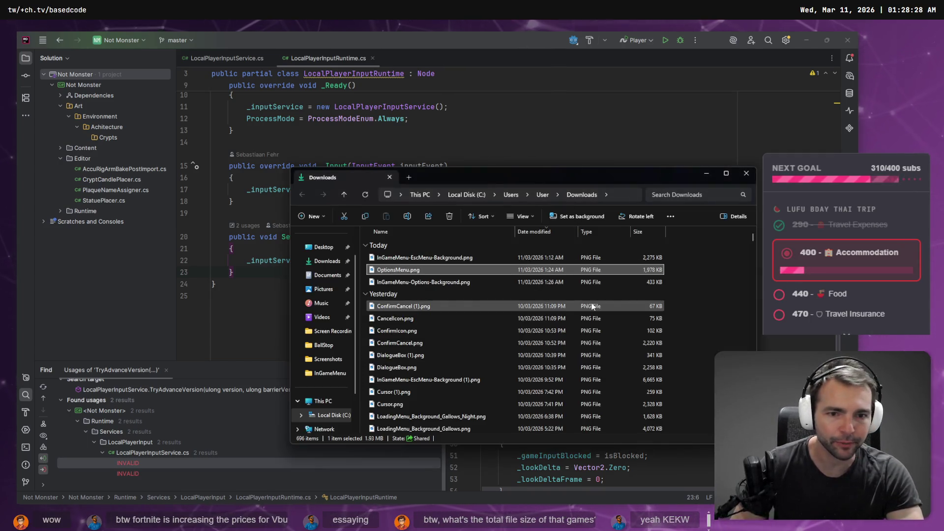
left_click(746, 173)
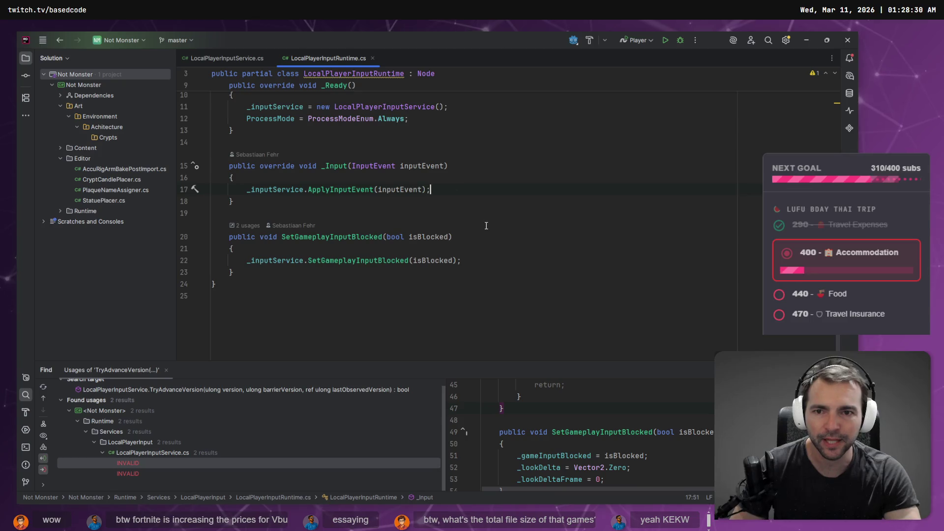
scroll(485, 225, "up", 5)
middle_click(307, 61)
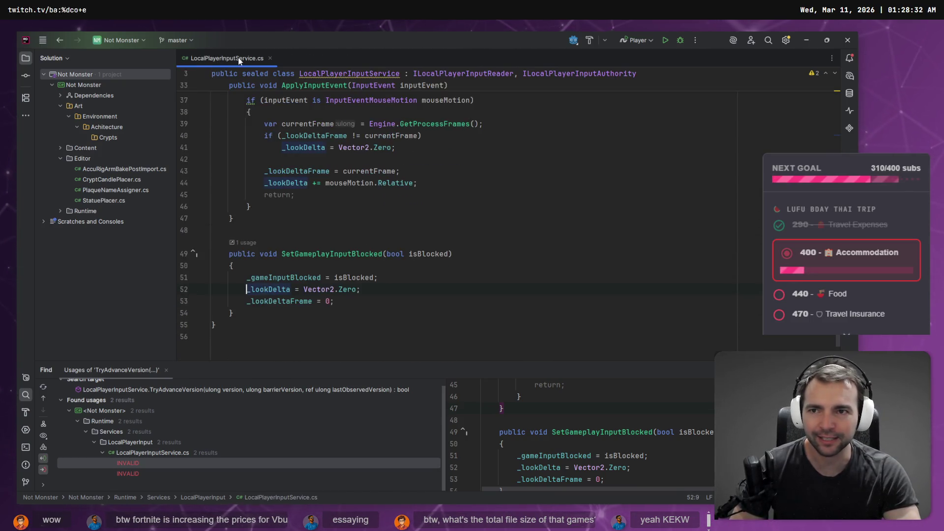
middle_click(238, 57)
Exit Rider via the Confirm Exit prompt and switch to VS Code's Codex chat
key("alt+Tab")
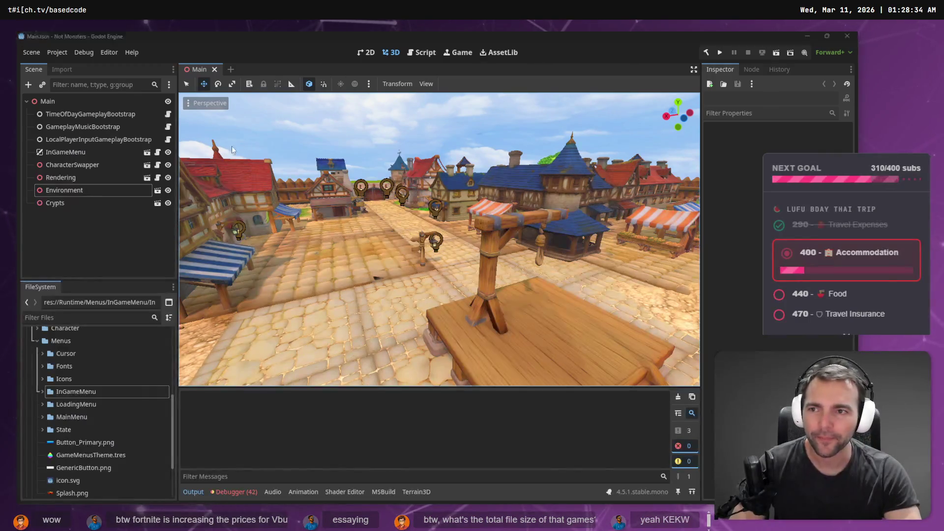
key("alt+Tab")
left_click(847, 39)
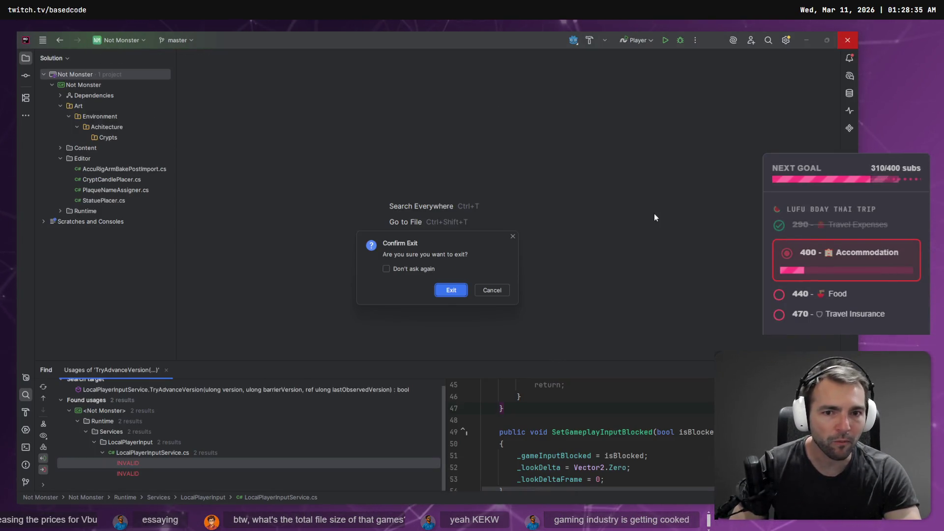
key("Return")
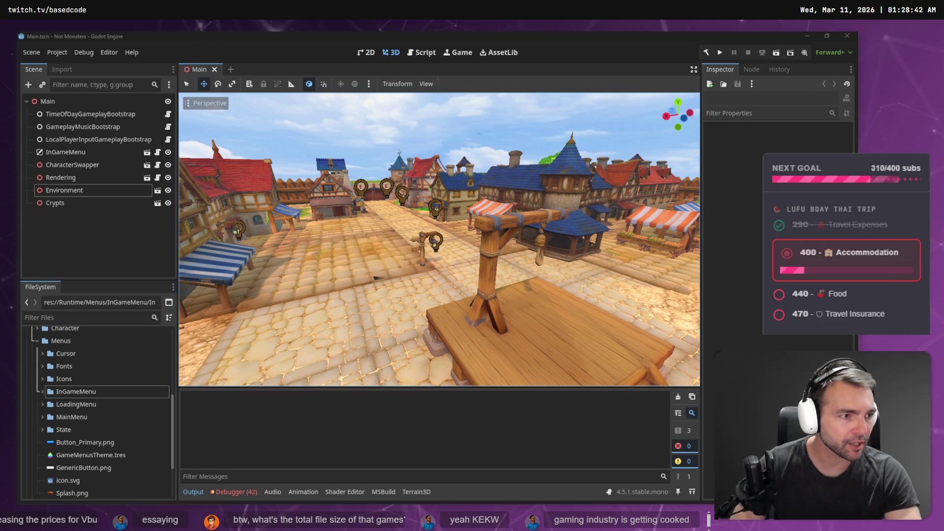
key("alt+Tab")
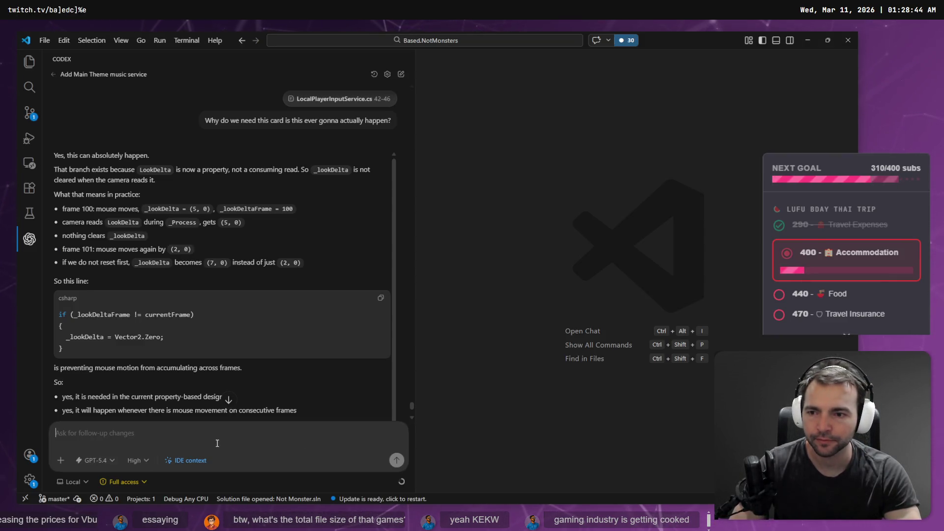
Open the 'Add escape menu overlay' Codex task's follow-up box
left_click(229, 399)
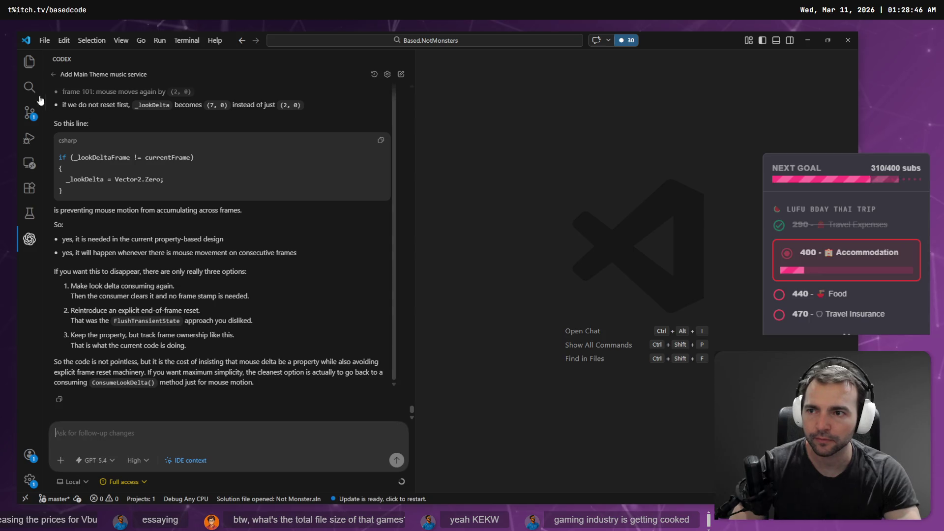
left_click(401, 75)
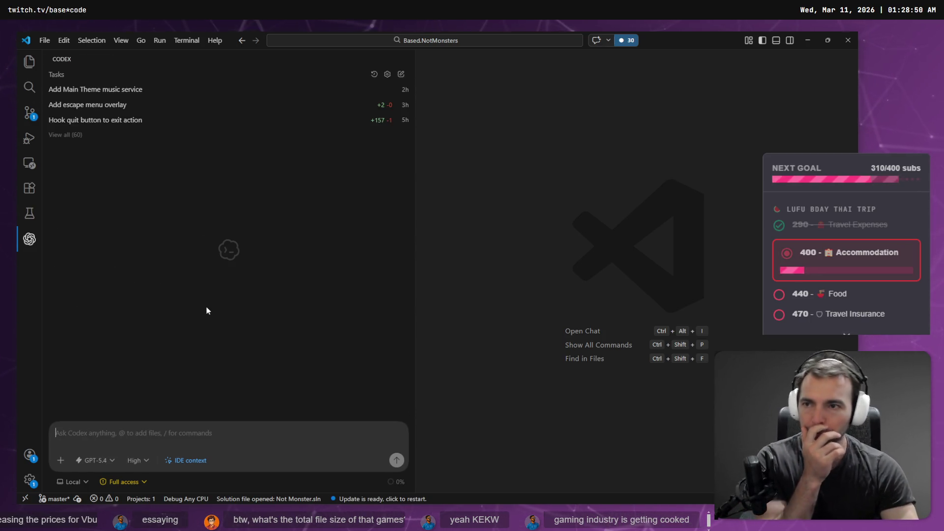
left_click(132, 106)
left_click(105, 437)
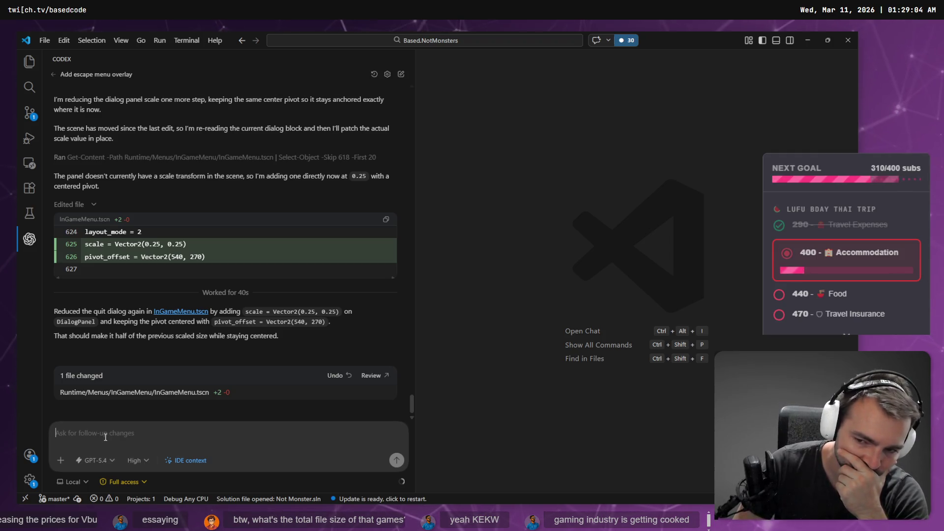
Dictate a request for an options menu modal over the game, correcting 'model of' to 'modal over'
key("super+h")
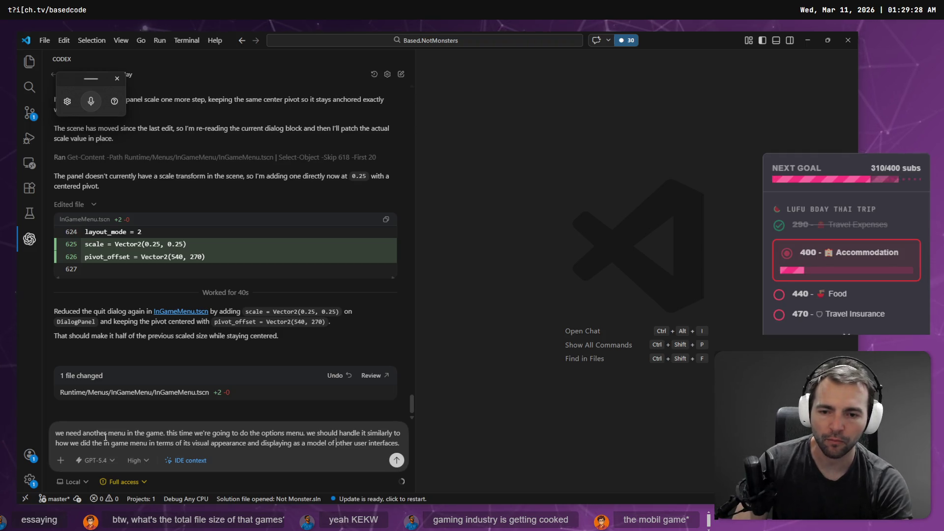
key("BackSpace")
key("BackSpace")
key("BackSpace")
type("al o")
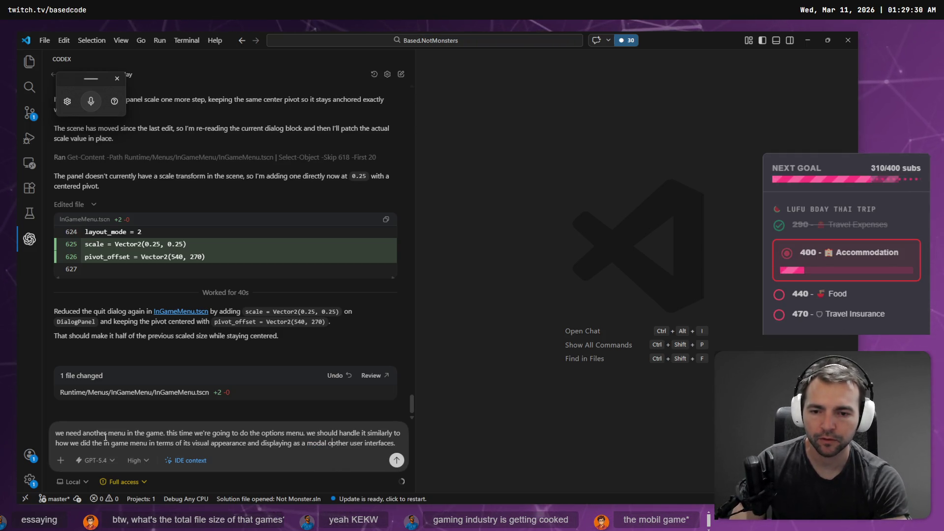
type("ver o")
key("shift+Return")
key("shift+Return")
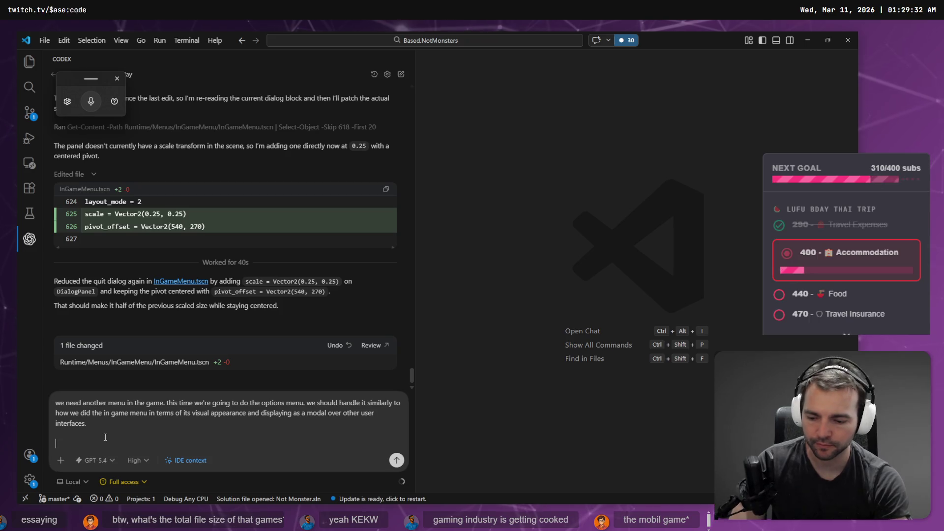
key("super+h")
key("alt+Tab")
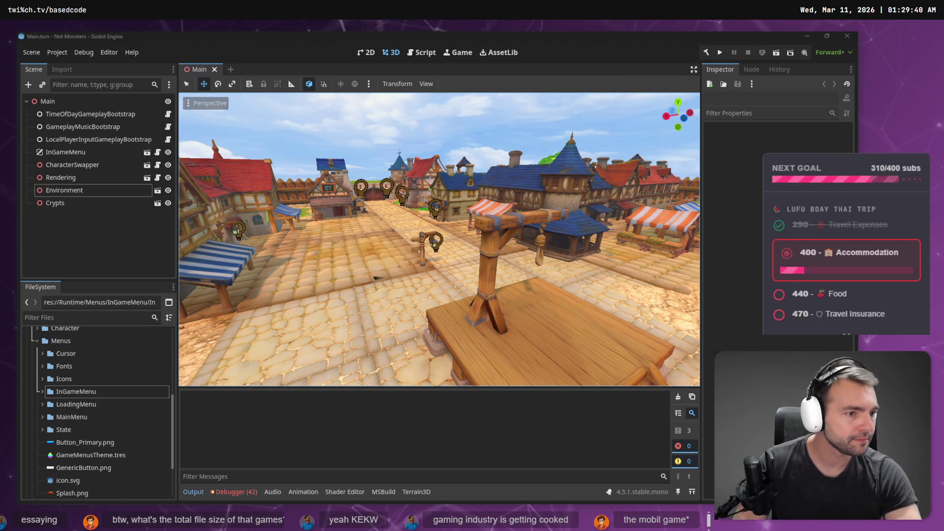
Glance at the ChatGPT Images and Photopea tabs, then show the Options Menu Design chat
key("alt+Tab")
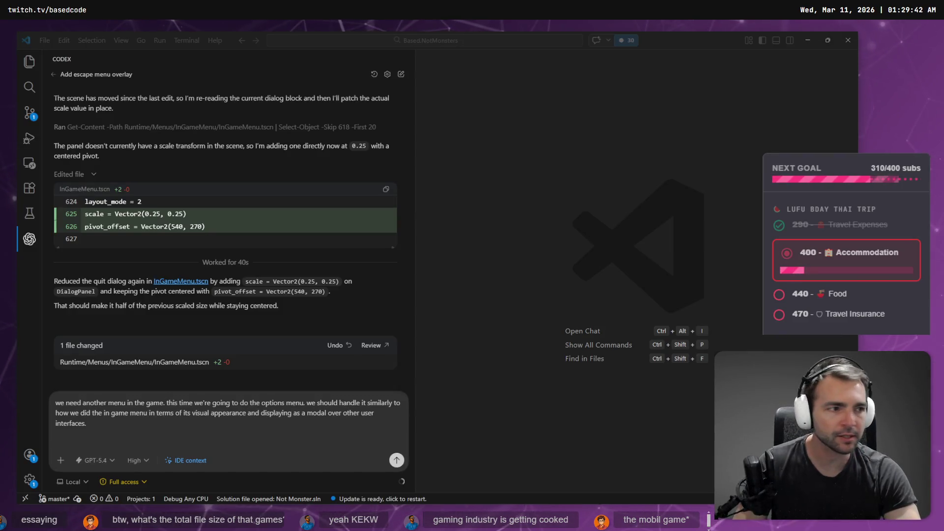
key("alt+Tab")
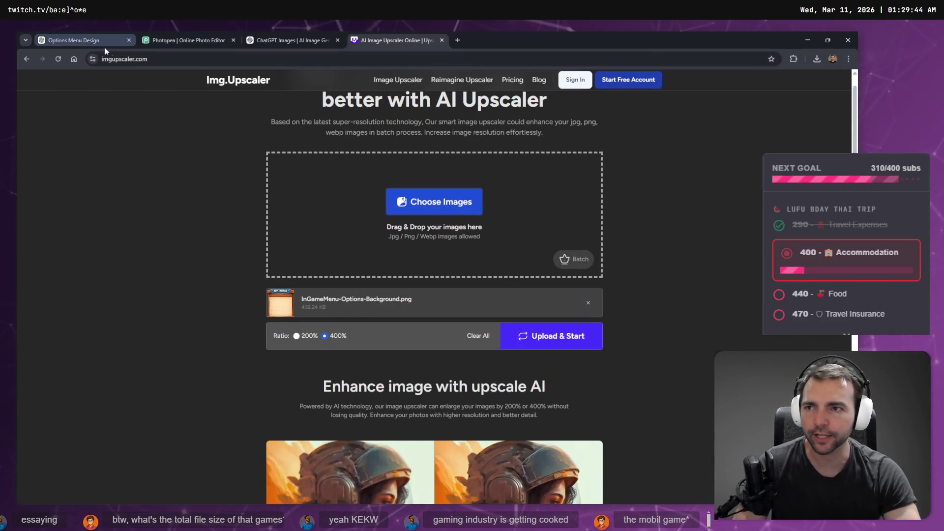
left_click(290, 41)
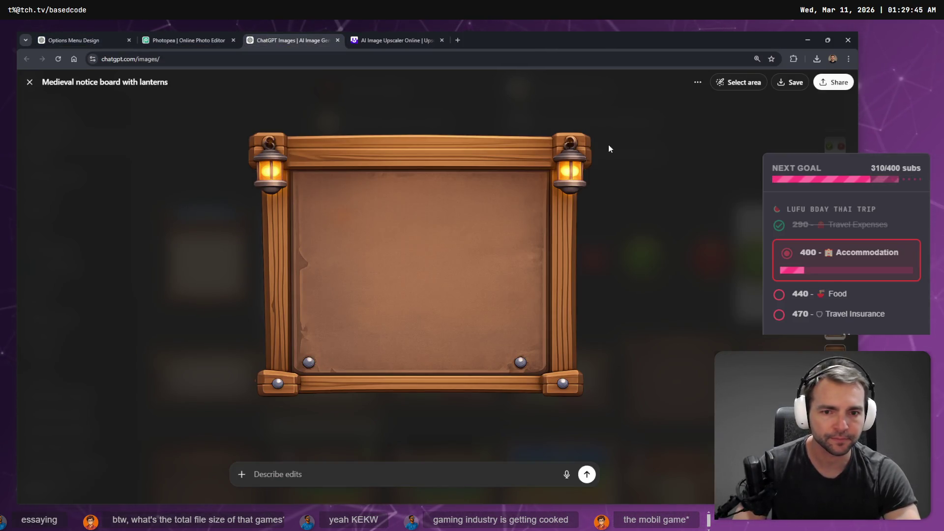
key("Escape")
left_click(177, 41)
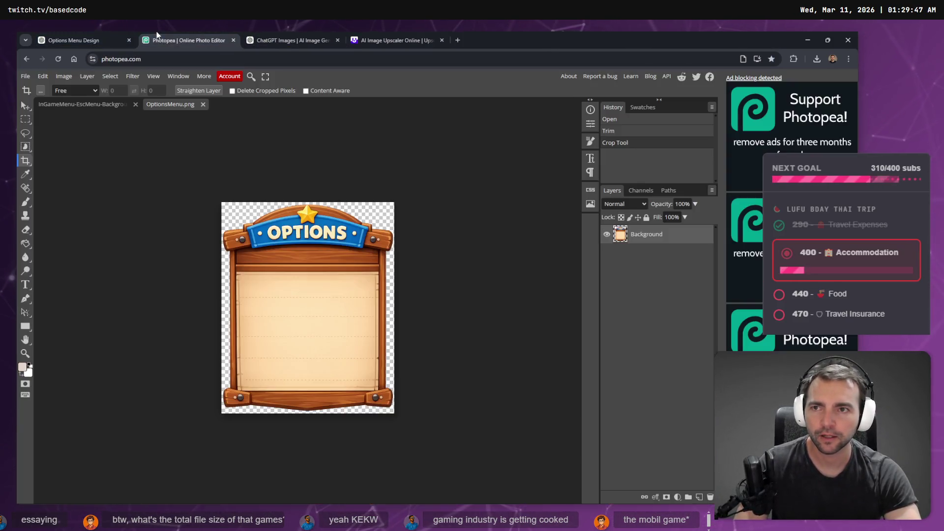
left_click(83, 41)
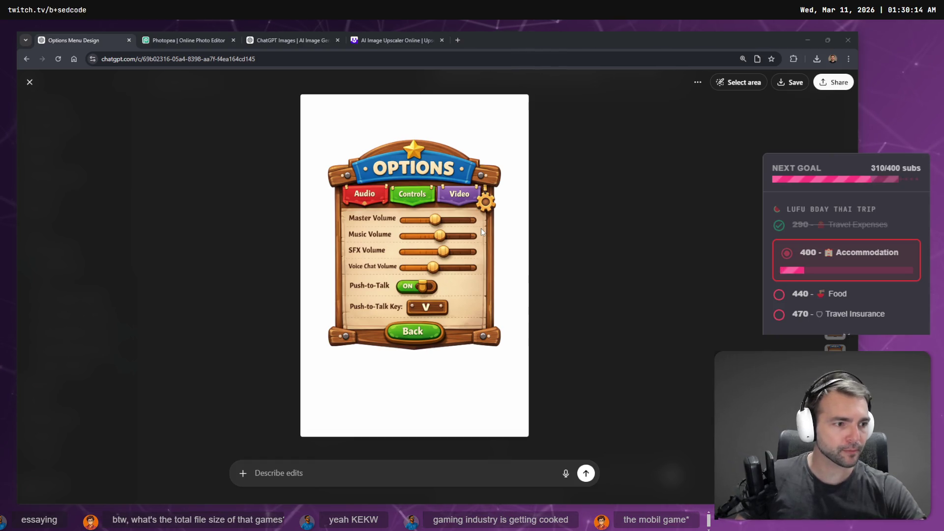
Open the Downloads folder in File Explorer and select the options background PNG
key("alt+Tab")
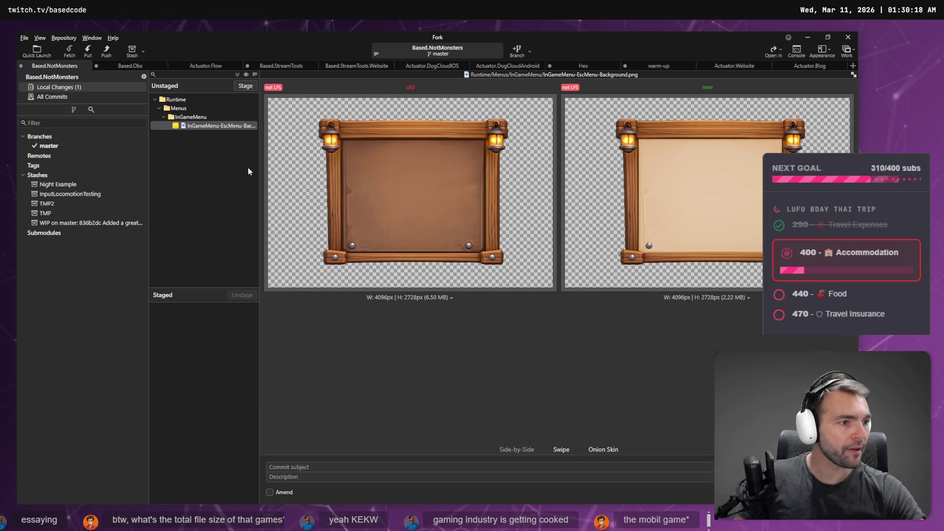
key("alt+Tab")
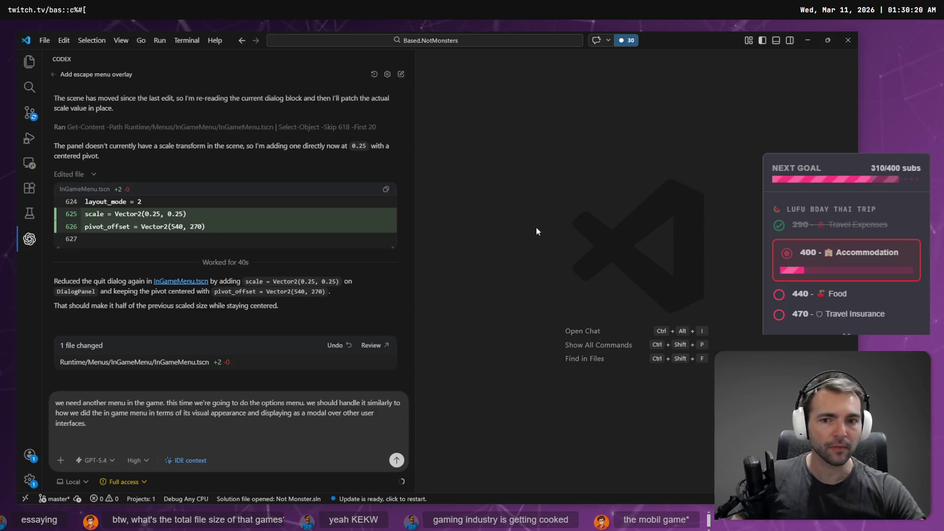
key("super+e")
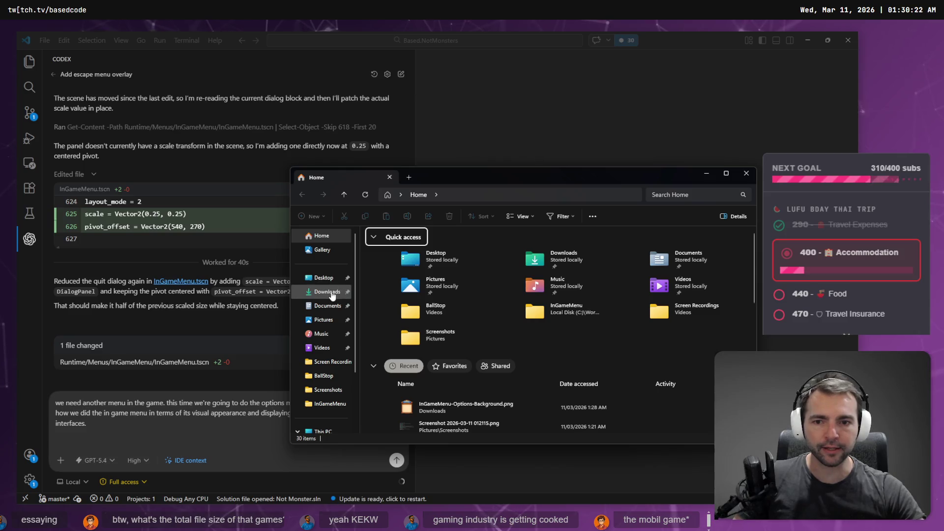
left_click(327, 292)
left_click_drag(435, 258, 403, 272)
Select the InGameMenu folder in Godot's FileSystem dock
key("alt+Tab")
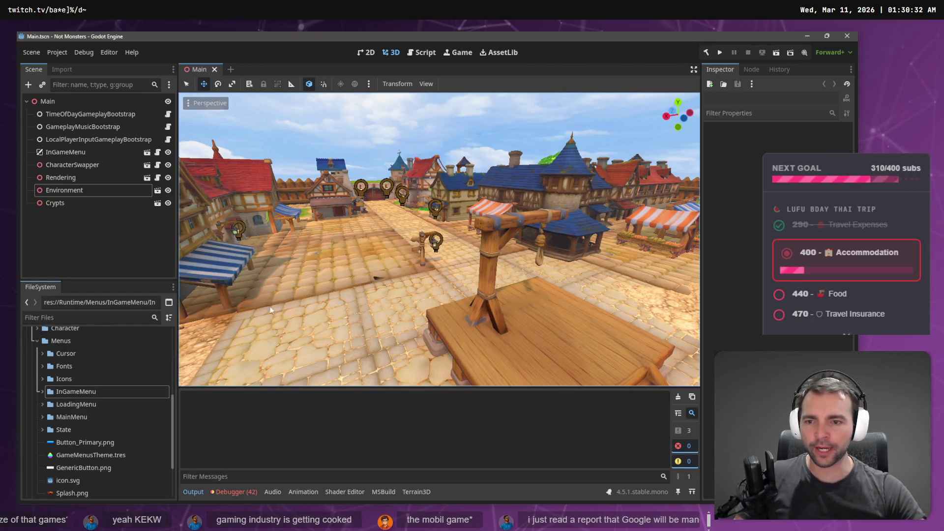
left_click(45, 392)
left_click(40, 392)
left_click(40, 392)
Rename the download to OptionsMenu-Background.png and return to the Codex prompt
key("alt+Tab")
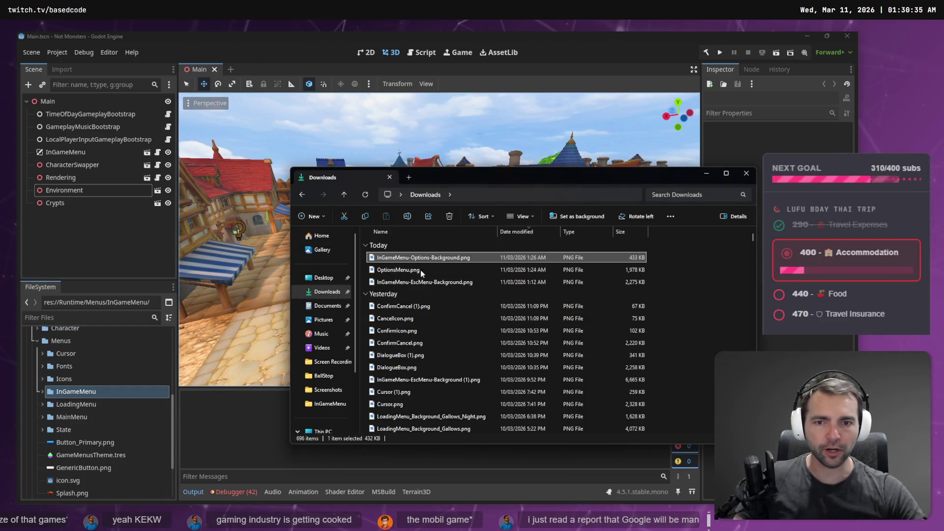
left_click(417, 258)
left_click(412, 258)
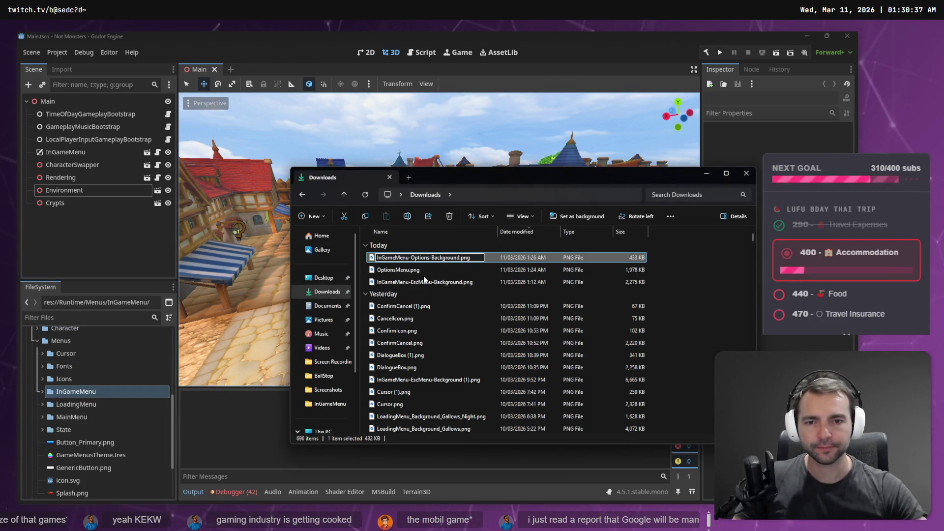
key("BackSpace")
key("BackSpace")
key("BackSpace")
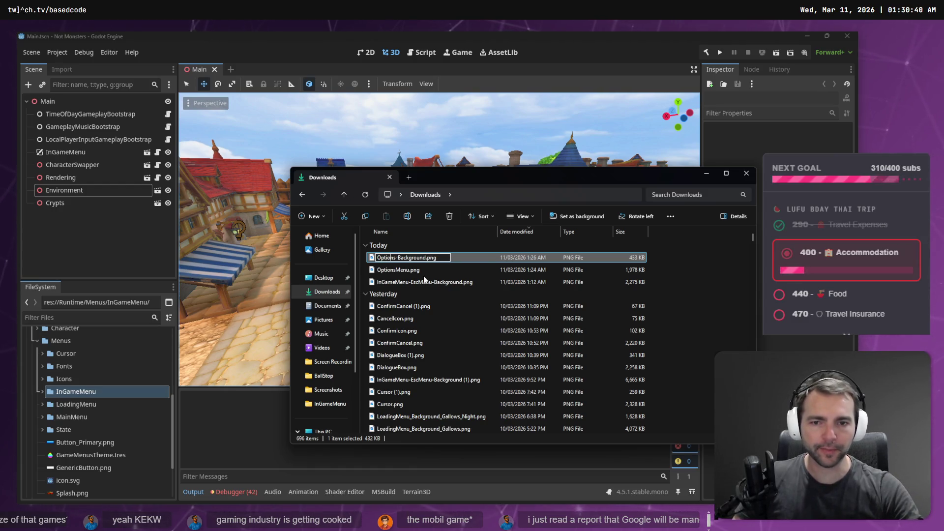
type("Menu")
key("Return")
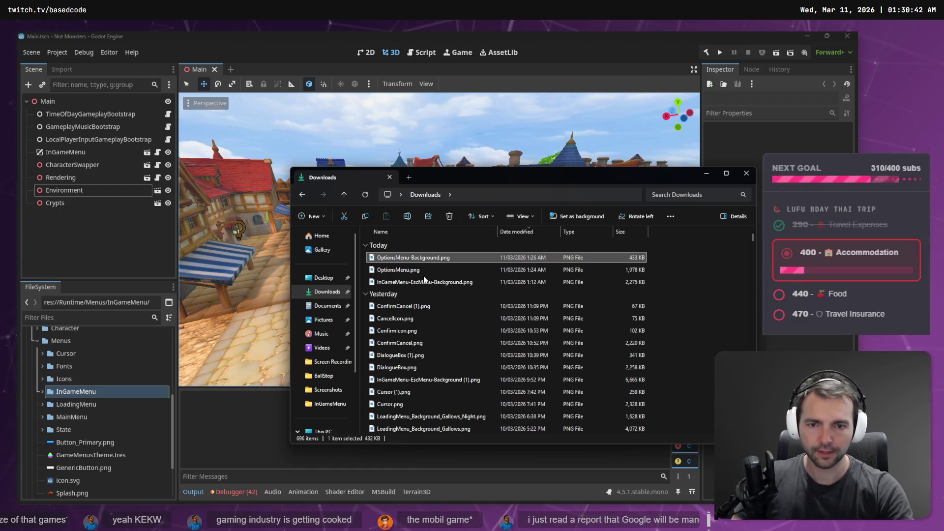
key("ctrl+w")
key("alt+Tab")
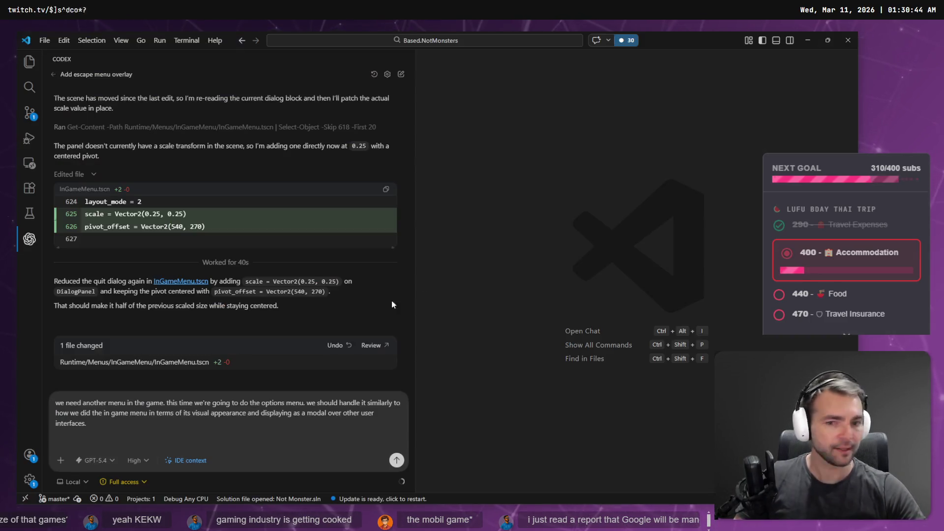
Dictate a shared options UI reachable from main and in-game menus, then start an @ background attachment
key("shift+Return")
key("shift+Return")
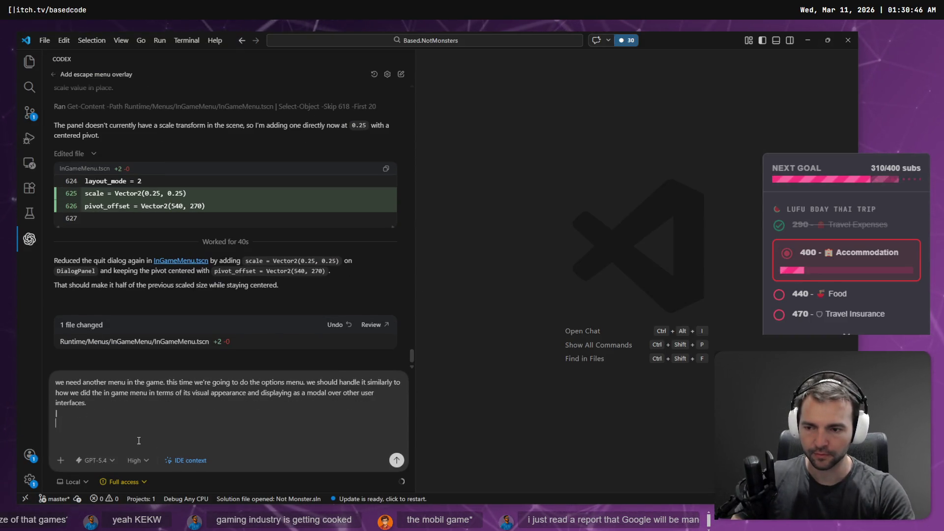
key("super+h")
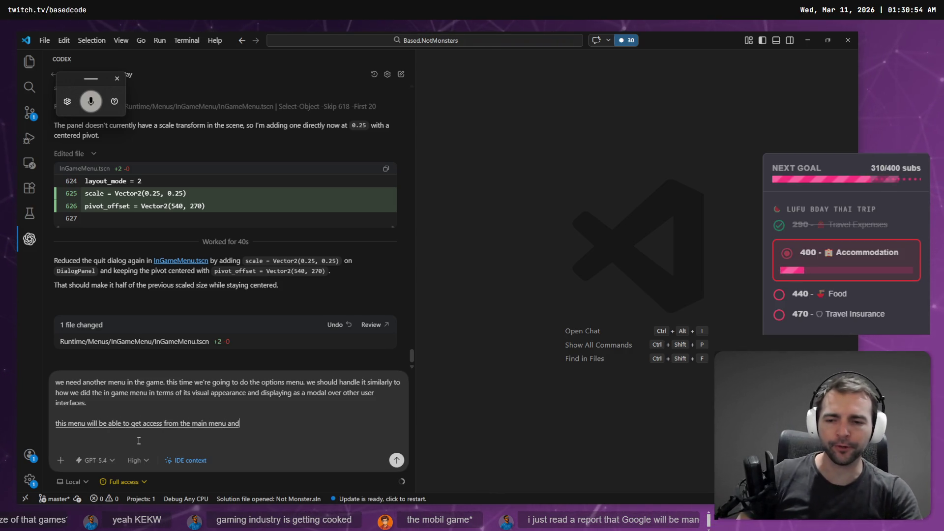
key("super+h")
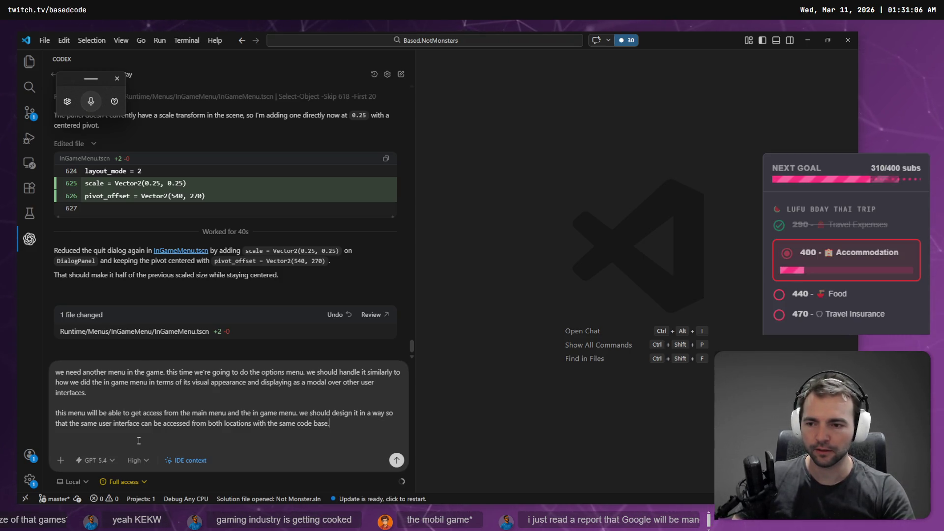
key("shift+Return")
key("shift+Return")
key("super+h")
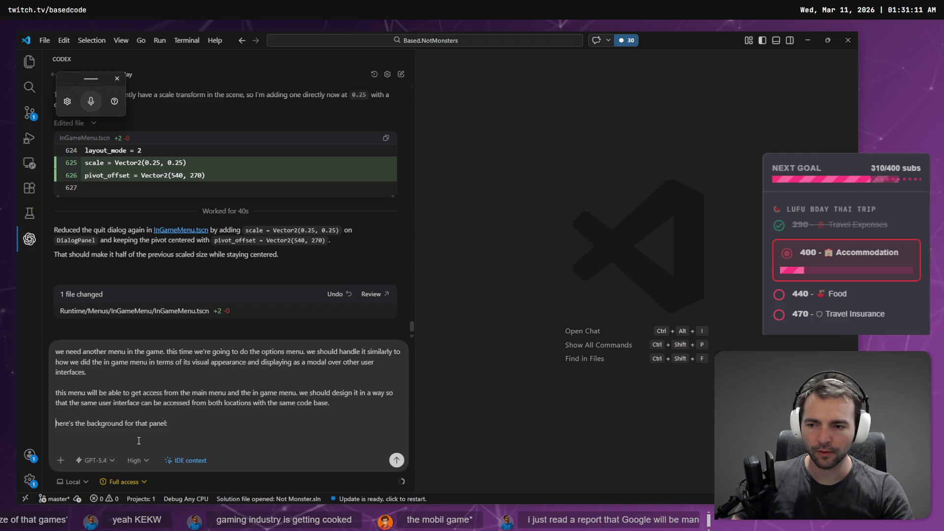
key("shift+Return")
type("@")
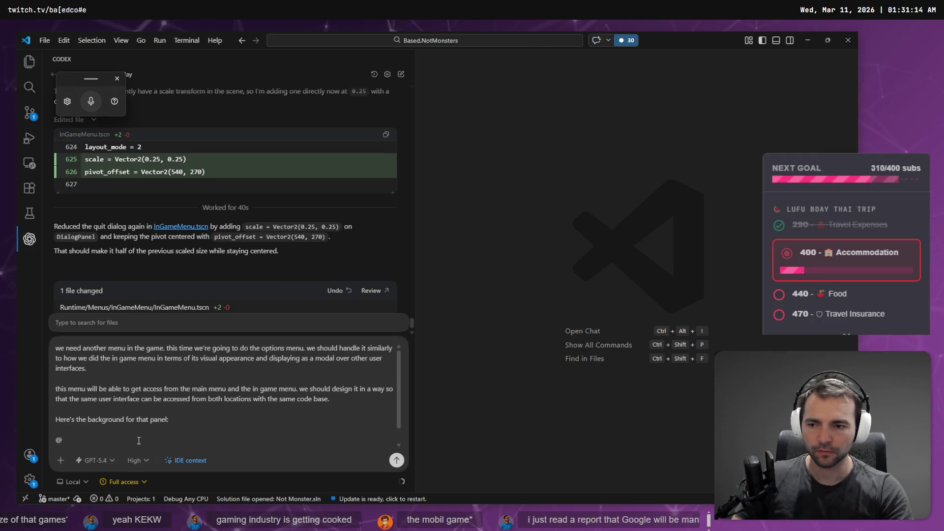
key("alt+Tab")
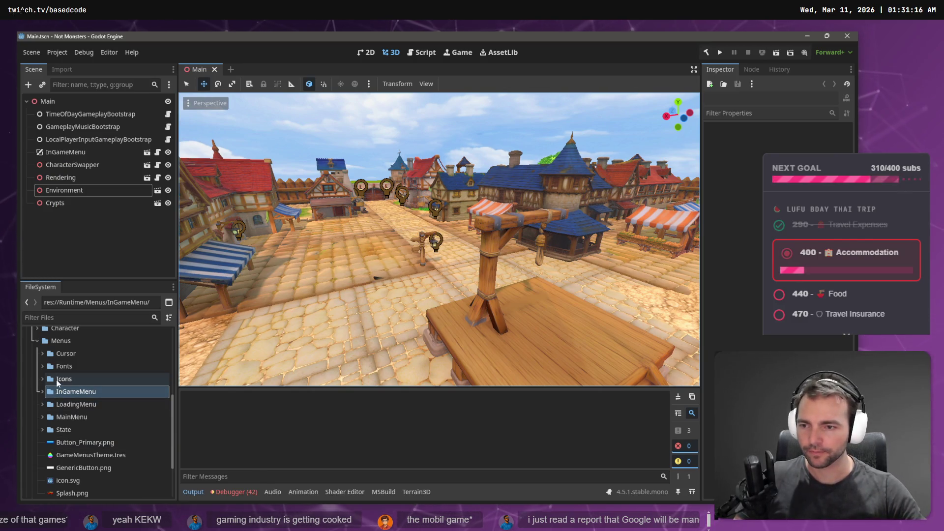
Create an OptionsMenu folder inside Menus in Godot's FileSystem dock
right_click(63, 341)
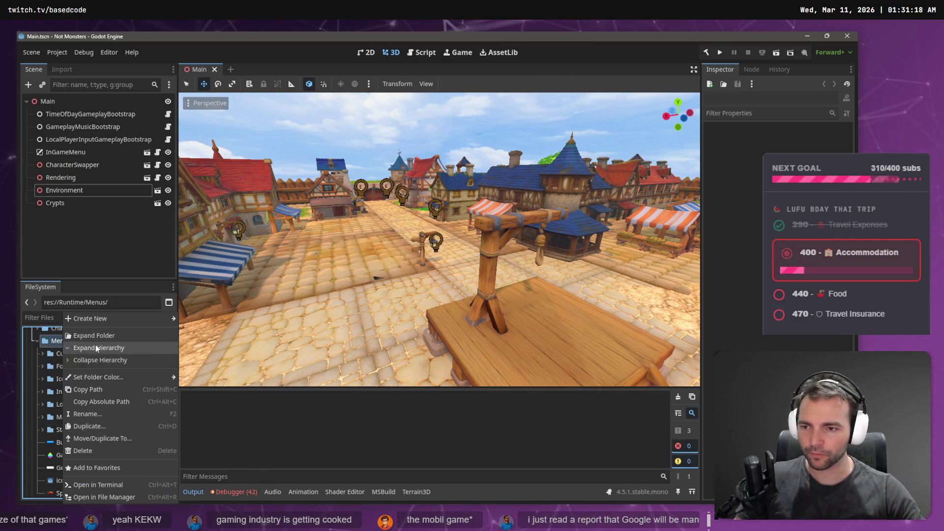
mouse_move(158, 320)
left_click(193, 320)
type("Options")
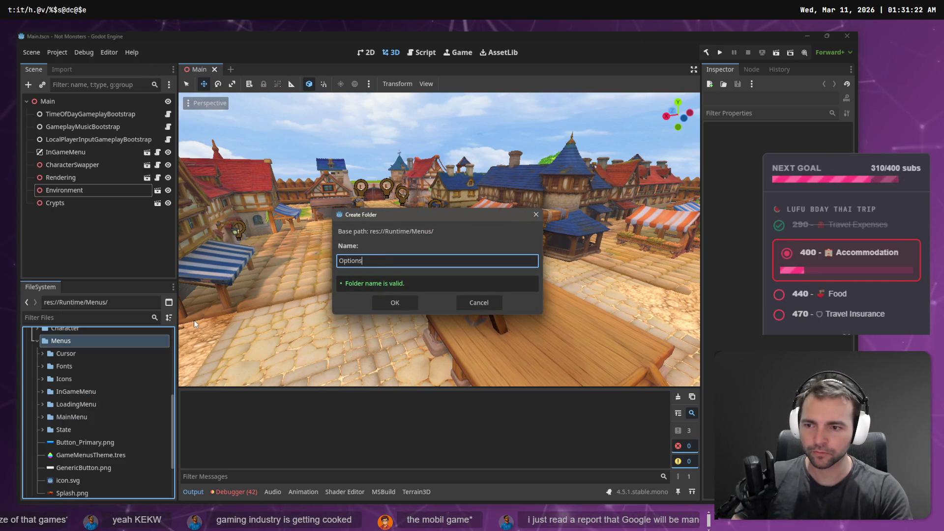
type("Menu")
key("Return")
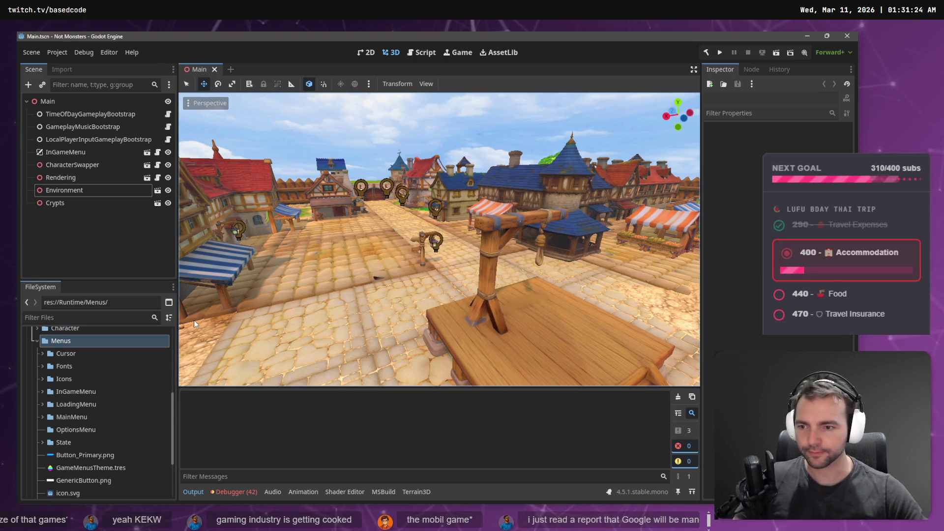
Start a second Visuals folder in Menus, then cancel it
right_click(60, 342)
mouse_move(113, 318)
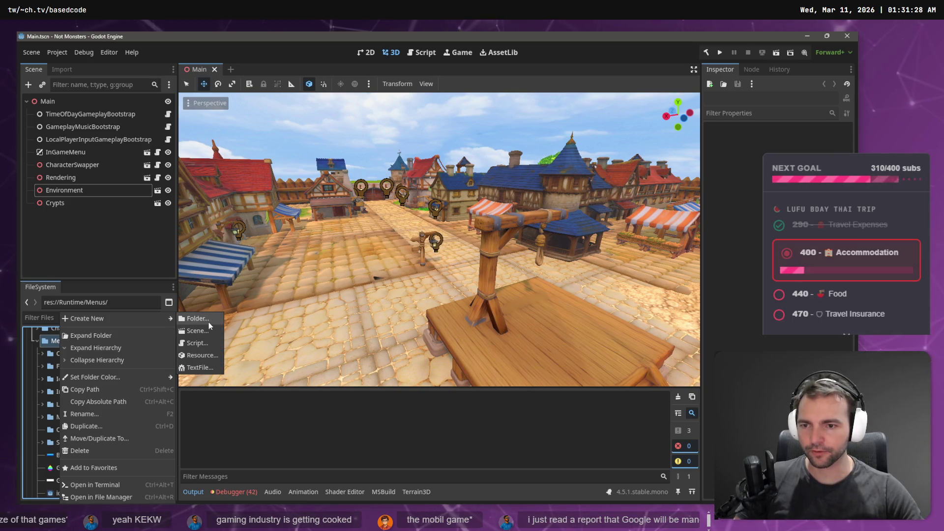
left_click(208, 323)
type("Vusyak")
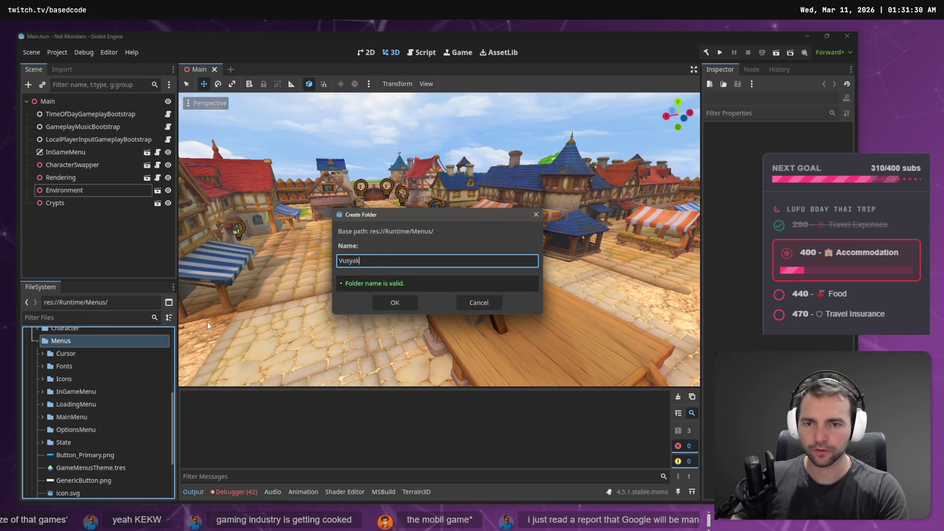
key("BackSpace")
key("BackSpace")
key("BackSpace")
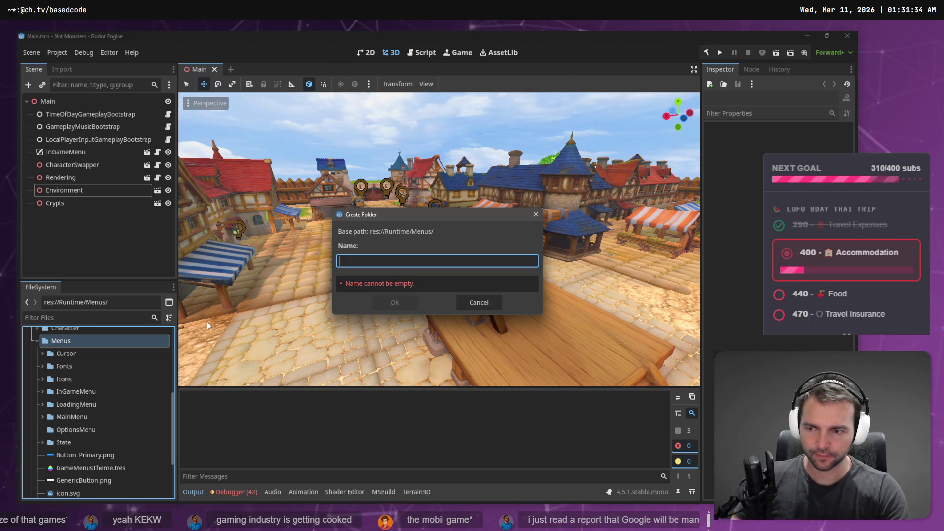
type("VIsuals")
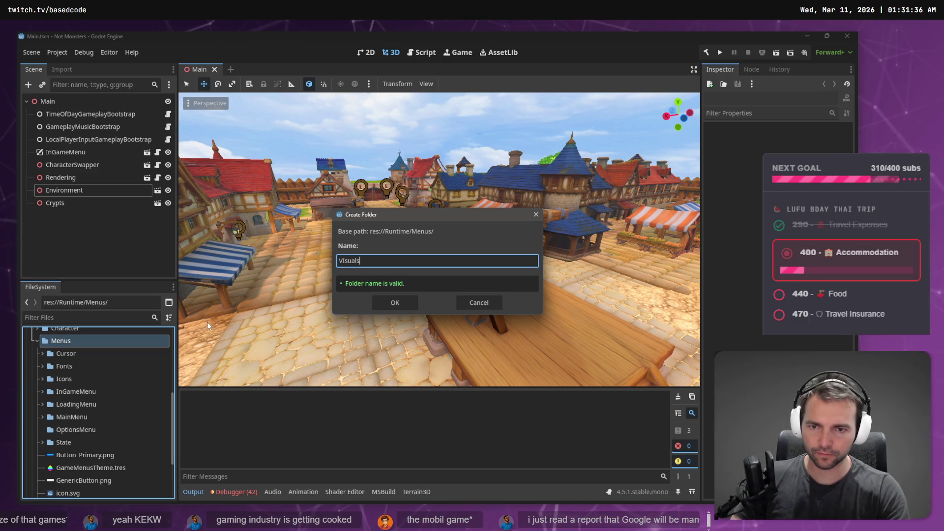
key("ctrl+BackSpace")
key("Escape")
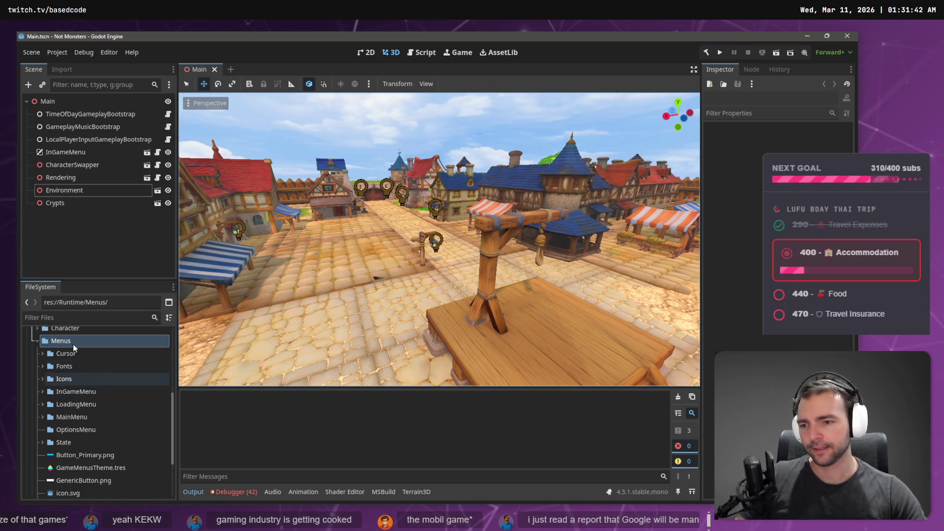
Delete Button_Primary.png from the Menus folder and confirm its removal
scroll(81, 408, "down", 1)
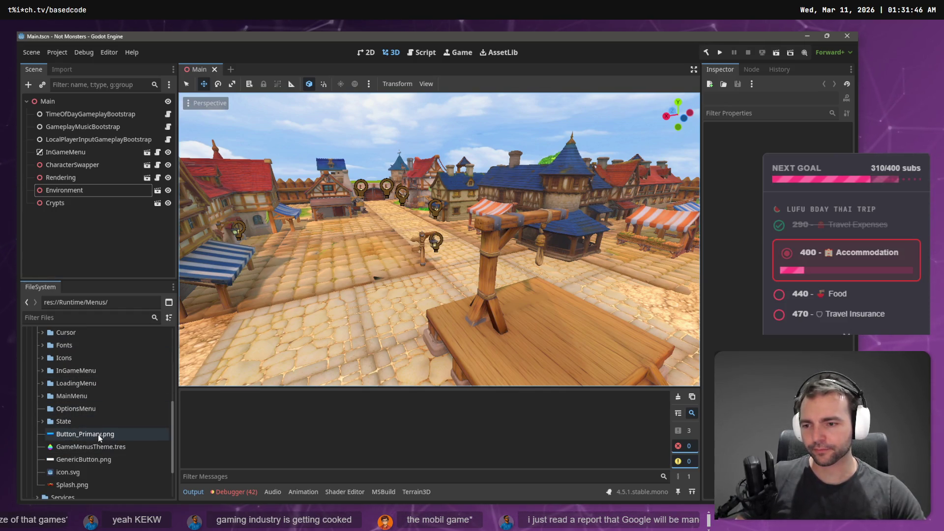
scroll(102, 433, "down", 1)
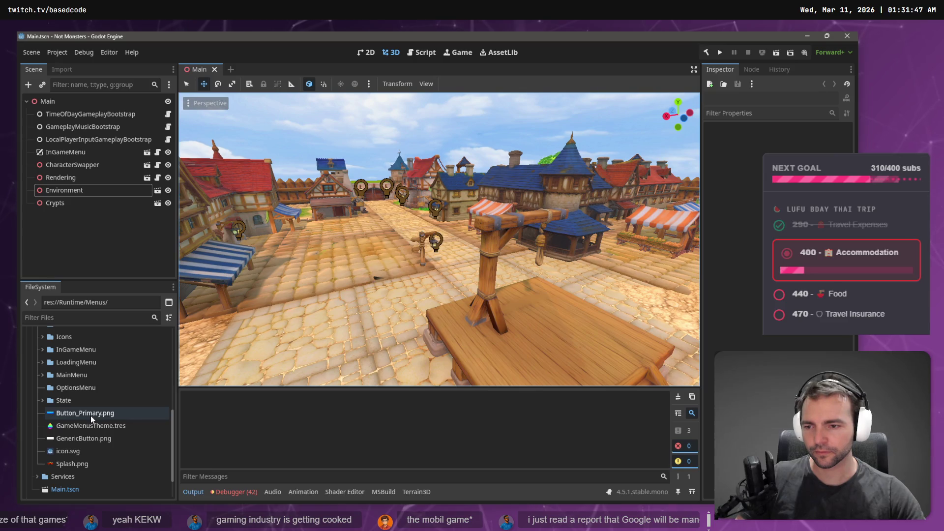
right_click(86, 418)
left_click(124, 428)
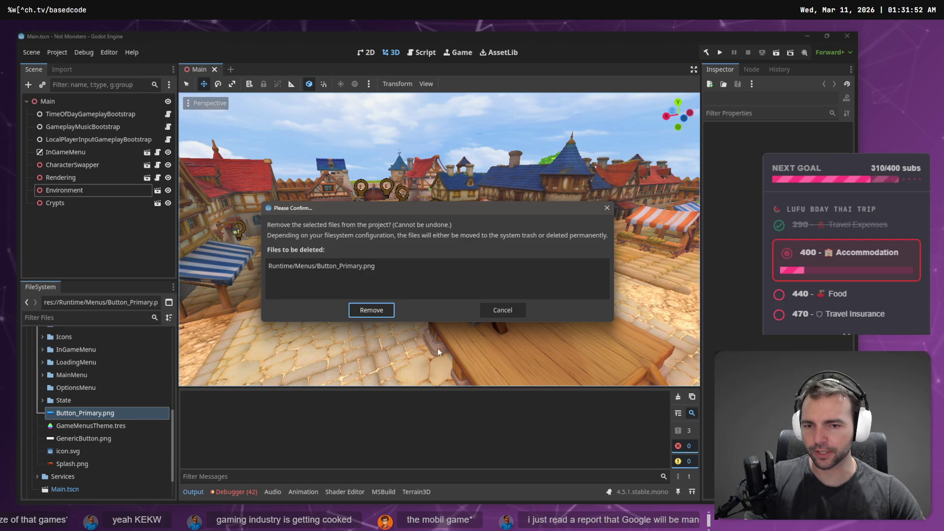
left_click(373, 307)
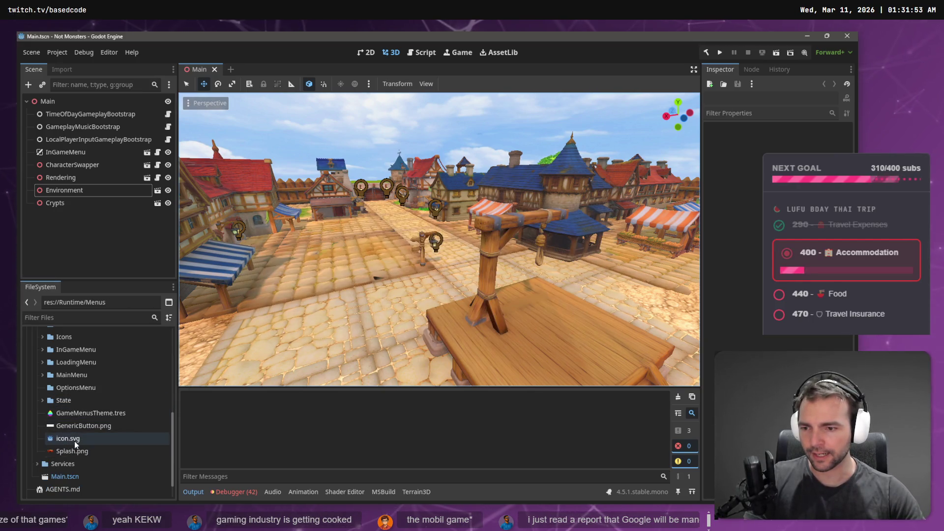
Move icon.svg into the expanded Icons folder in the FileSystem dock
scroll(52, 429, "up", 4)
left_click(41, 421)
scroll(43, 423, "down", 5)
mouse_move(74, 480)
left_mouse_down()
mouse_move(64, 339)
mouse_move(63, 358)
left_mouse_up()
scroll(74, 469, "up", 4)
scroll(64, 363, "down", 5)
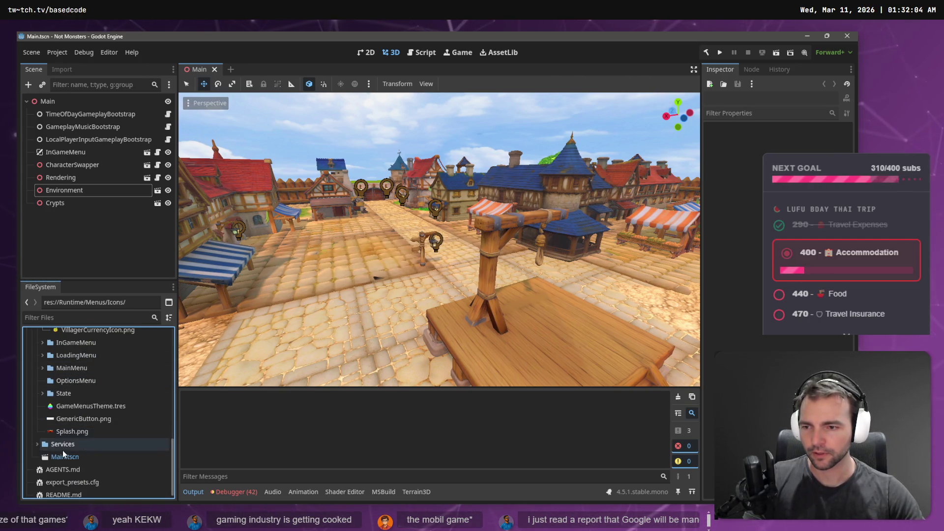
mouse_move(105, 422)
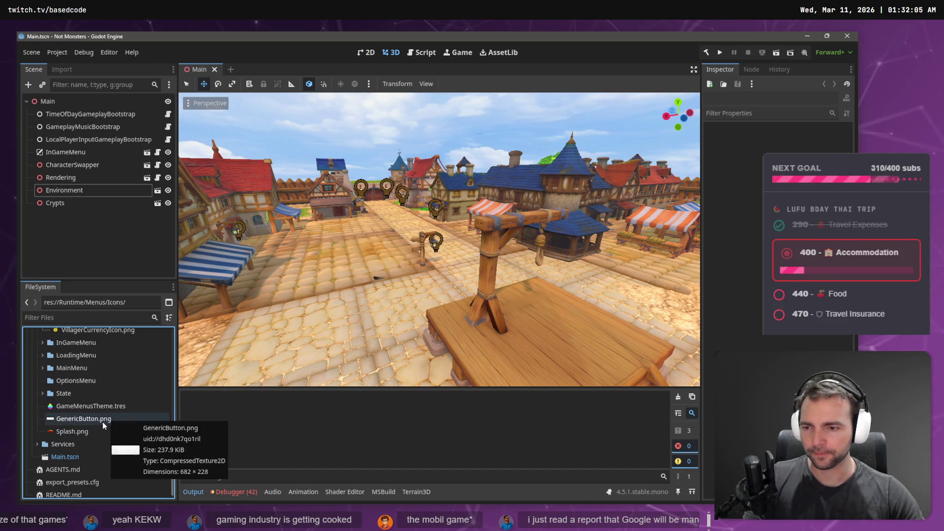
mouse_move(81, 431)
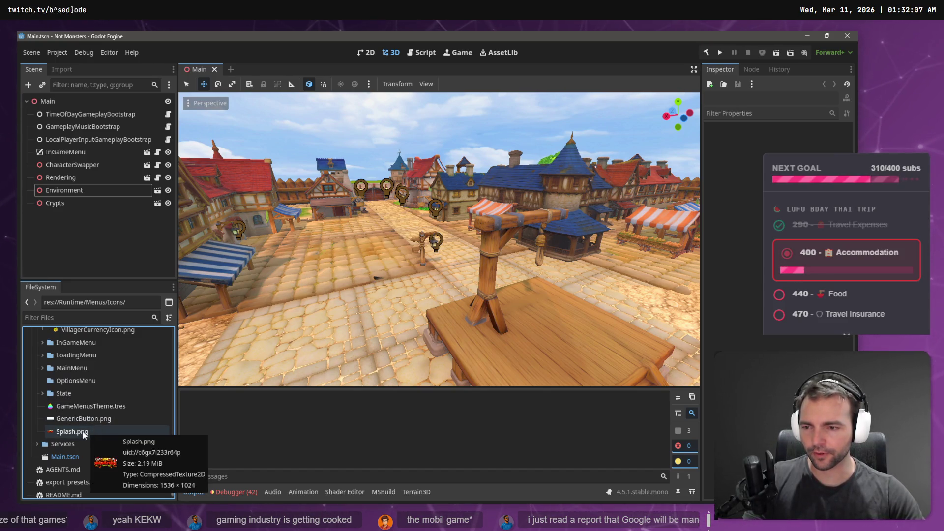
scroll(82, 430, "up", 5)
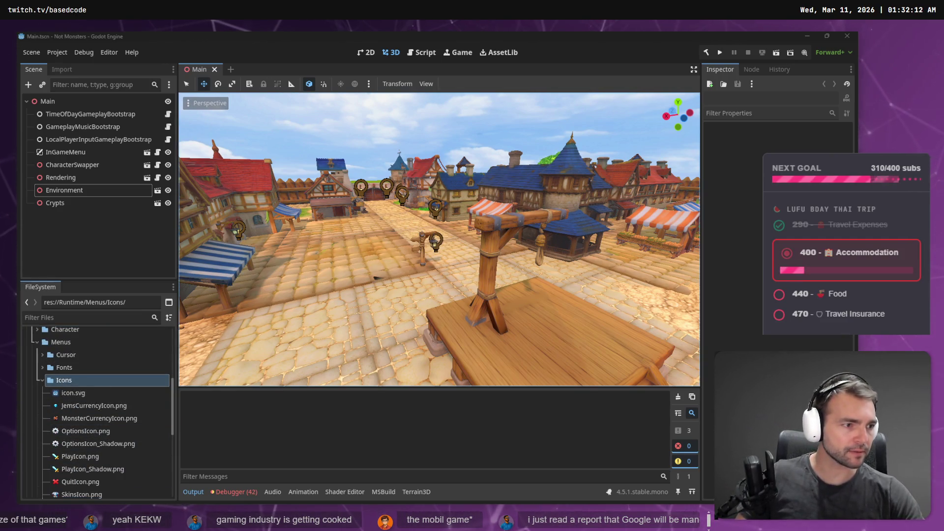
key("alt+Tab")
Start a new chat in the Not Monsters project and dictate the folder question, listing Icons
left_click(180, 93)
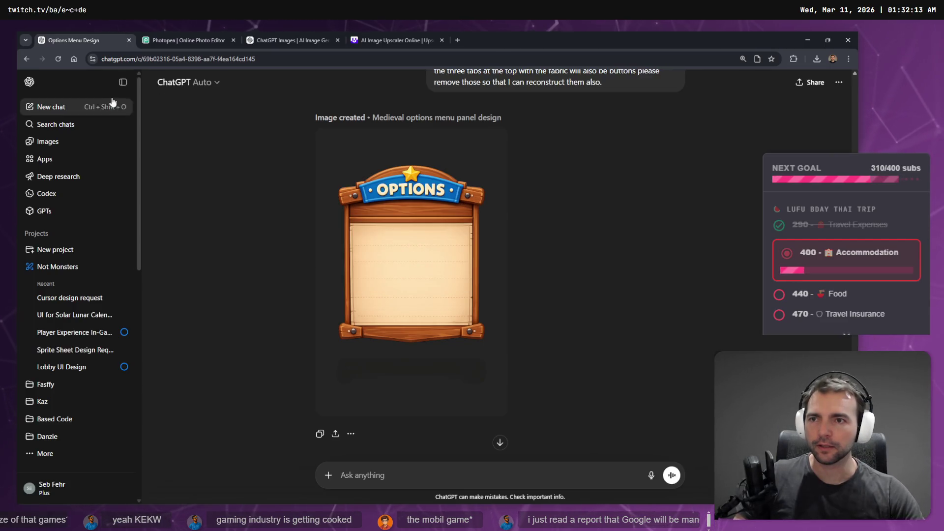
left_click(77, 106)
left_click(58, 267)
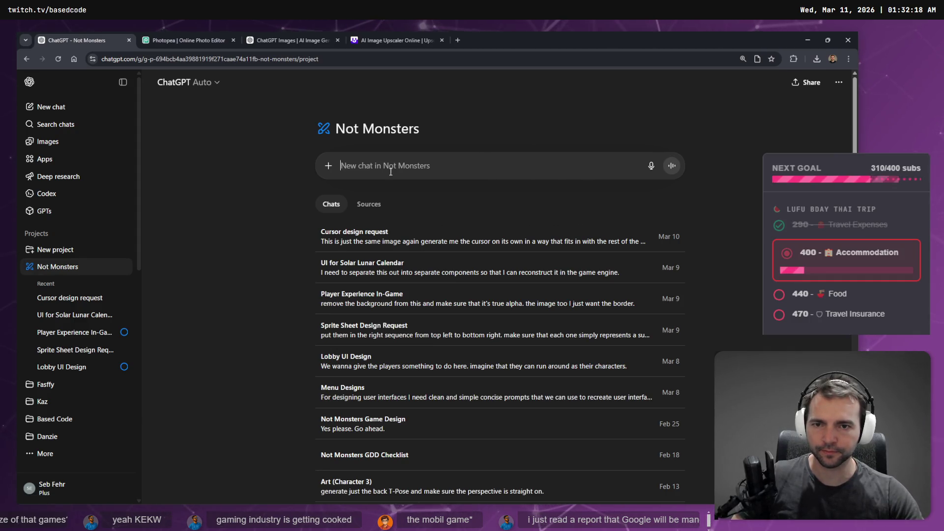
key("super+h")
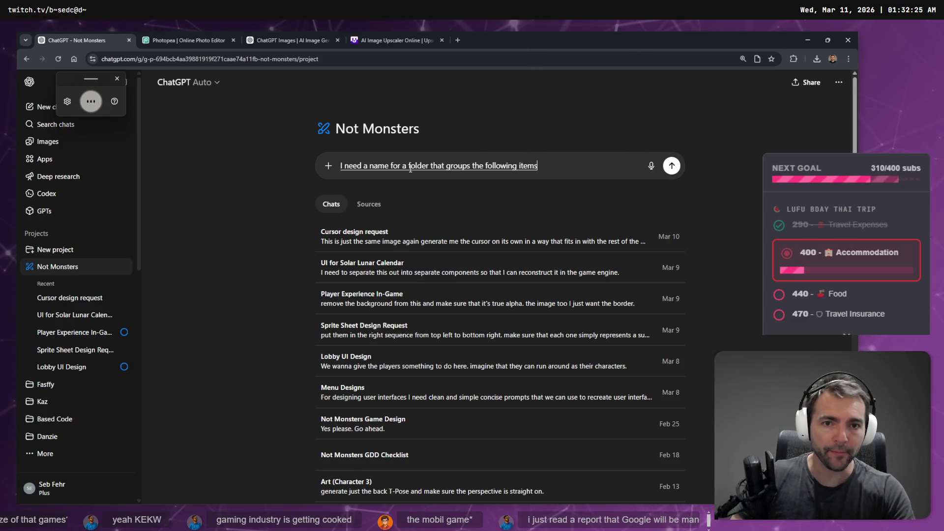
key("shift+Return")
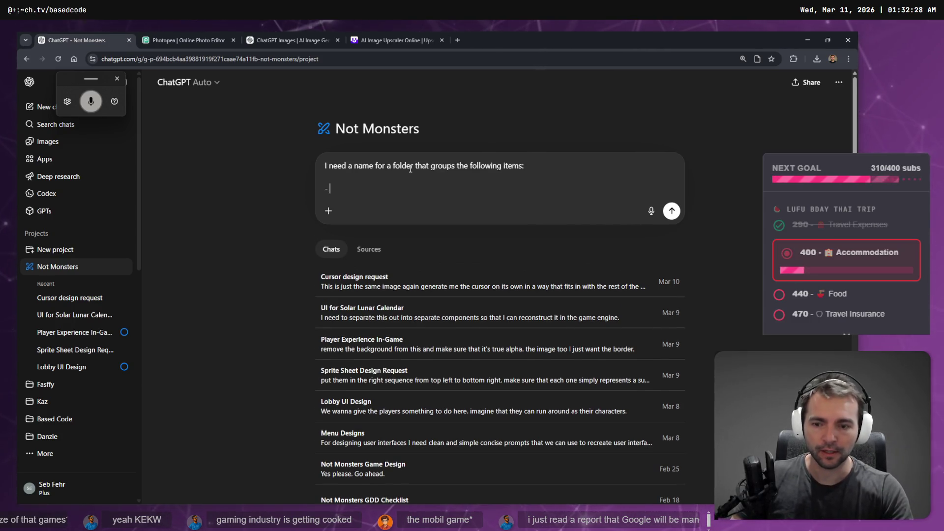
key("super+h")
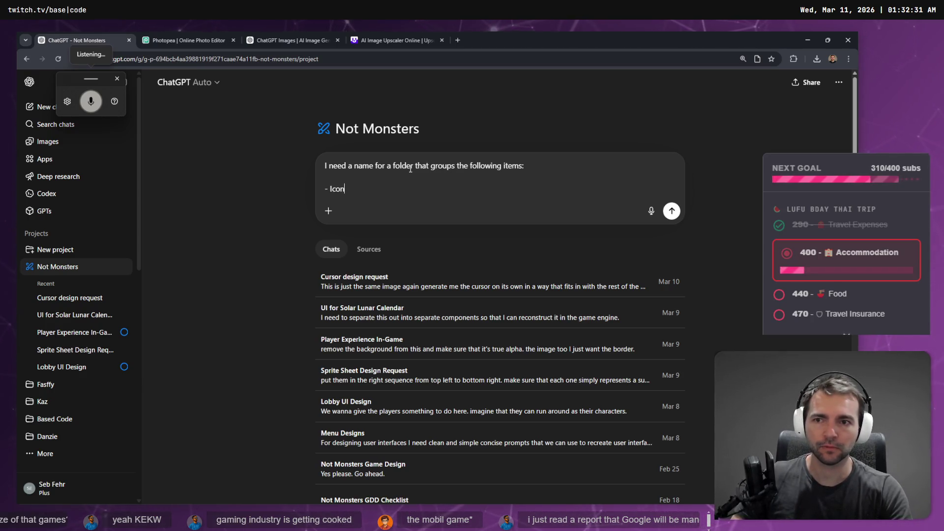
key("super+h")
Add Splash Screen to the list after checking Godot's folders, then send the question
key("shift+Return")
type("- Cursor")
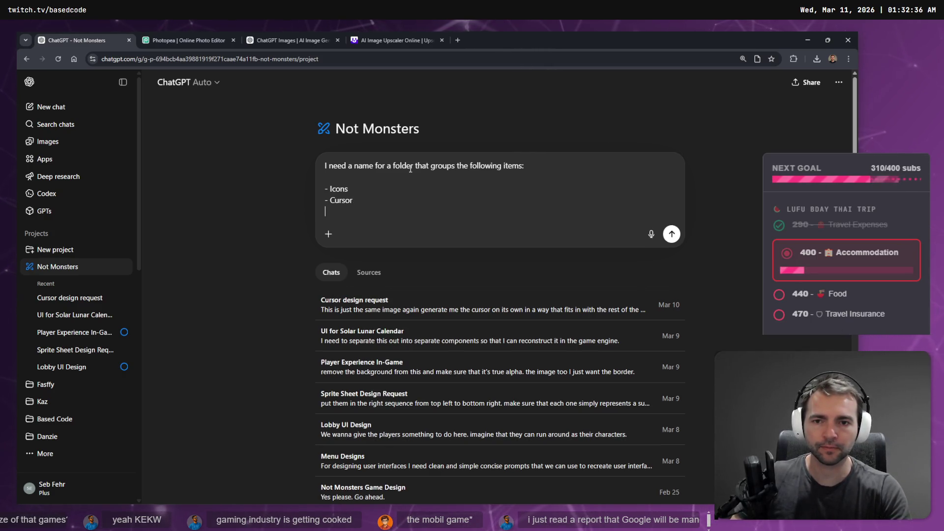
key("alt+Tab")
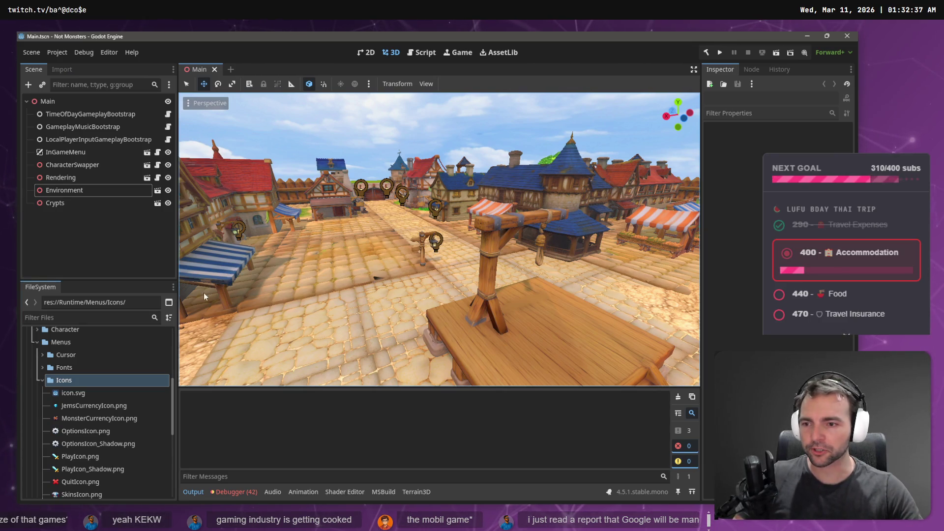
key("alt+Tab")
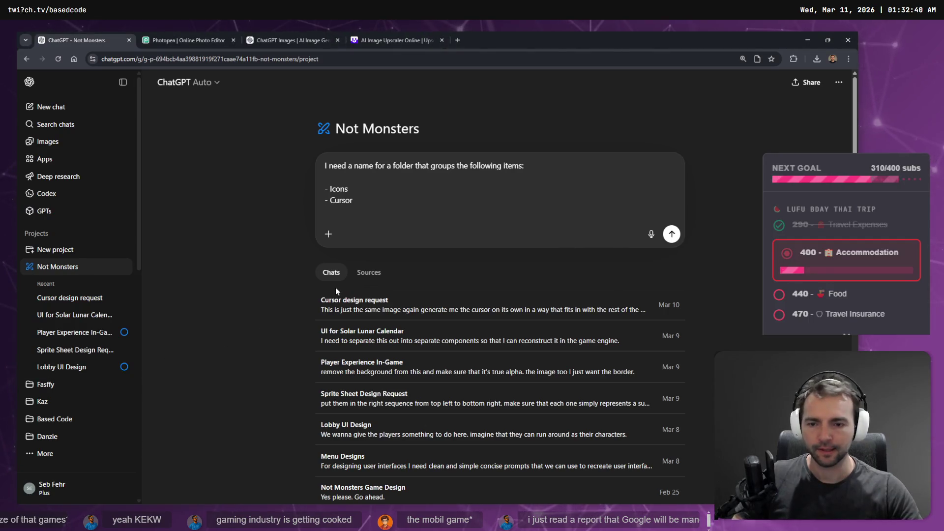
type("Splash Scr")
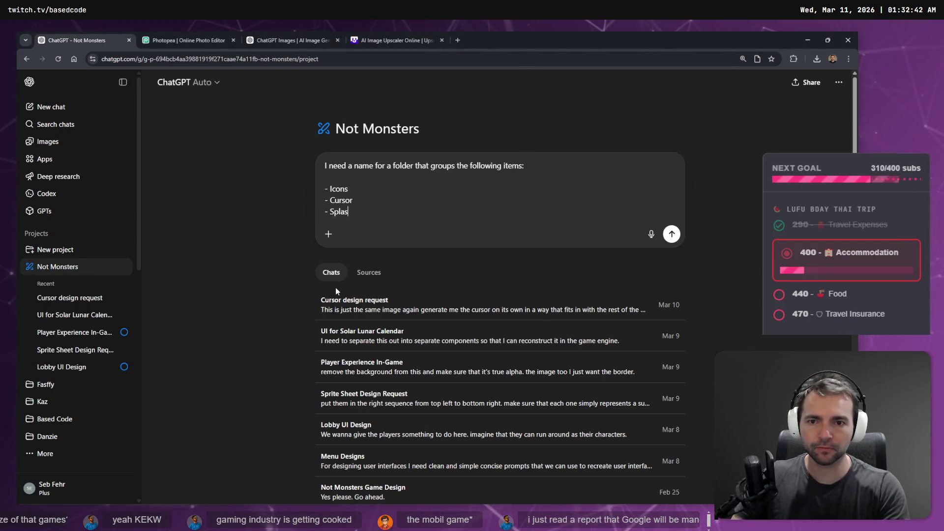
type("een")
key("shift+Return")
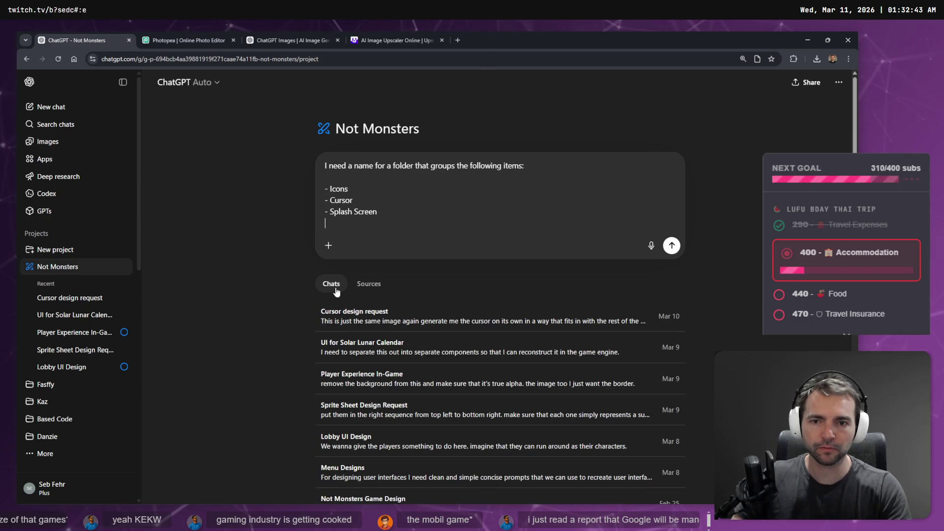
key("alt+Tab")
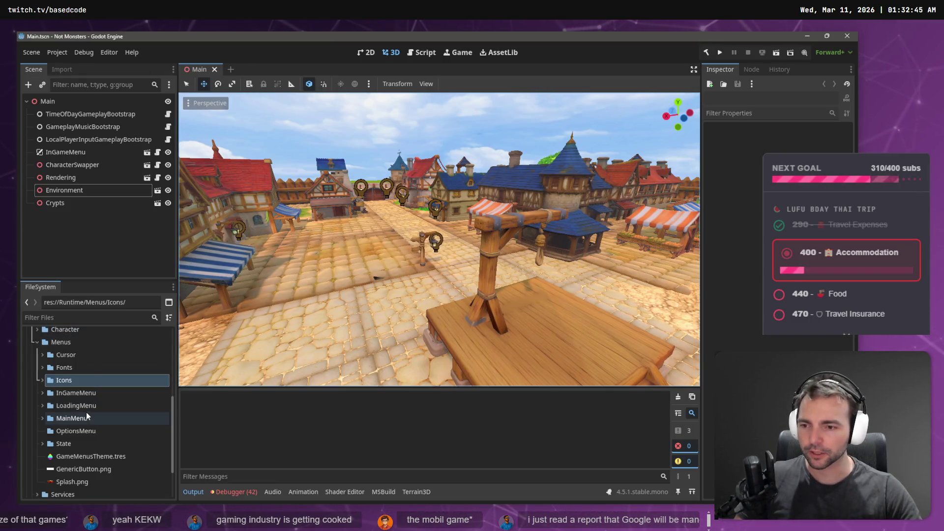
left_click(86, 412)
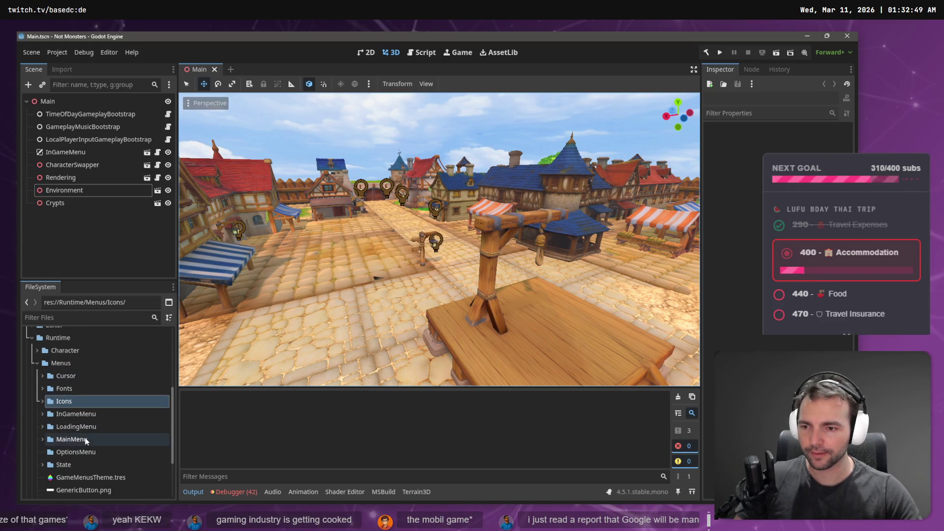
key("alt+Tab")
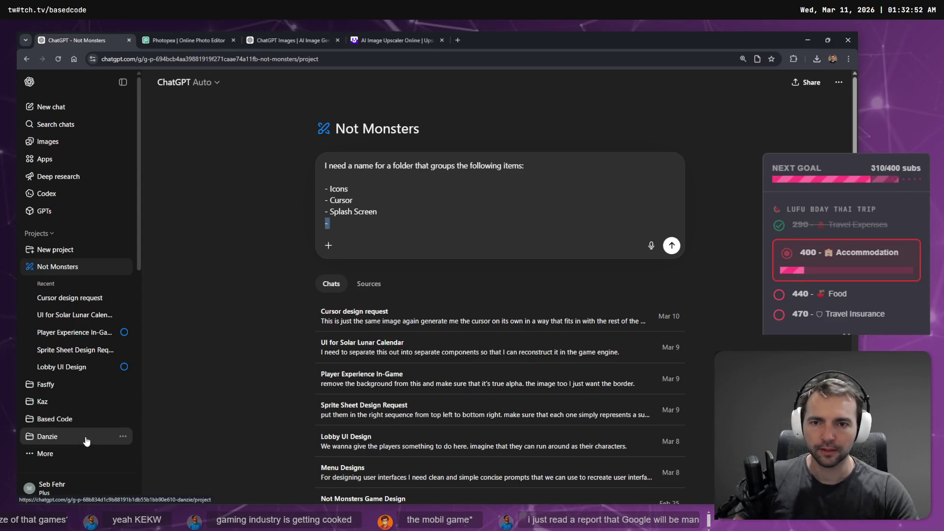
key("BackSpace")
key("BackSpace")
key("BackSpace")
key("Return")
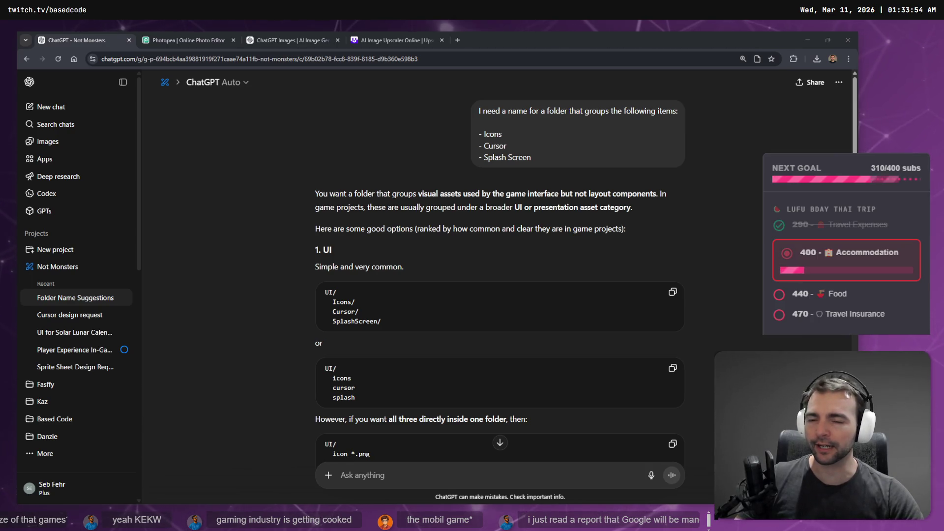
Read through ChatGPT's folder-name suggestions, comparing UI, UIAssets and Interface
scroll(440, 231, "down", 3)
scroll(440, 231, "down", 10)
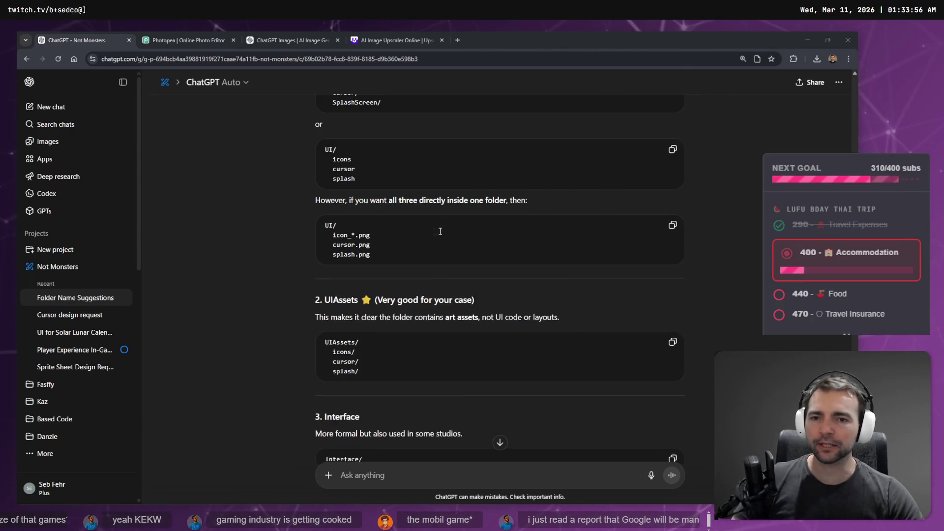
scroll(445, 241, "up", 8)
scroll(450, 253, "down", 2)
scroll(452, 258, "up", 3)
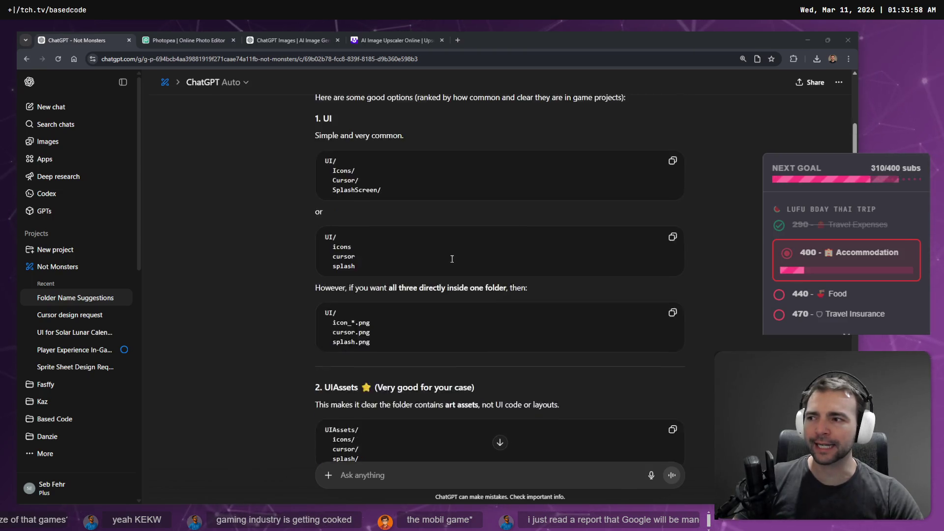
scroll(457, 259, "down", 10)
scroll(467, 258, "up", 10)
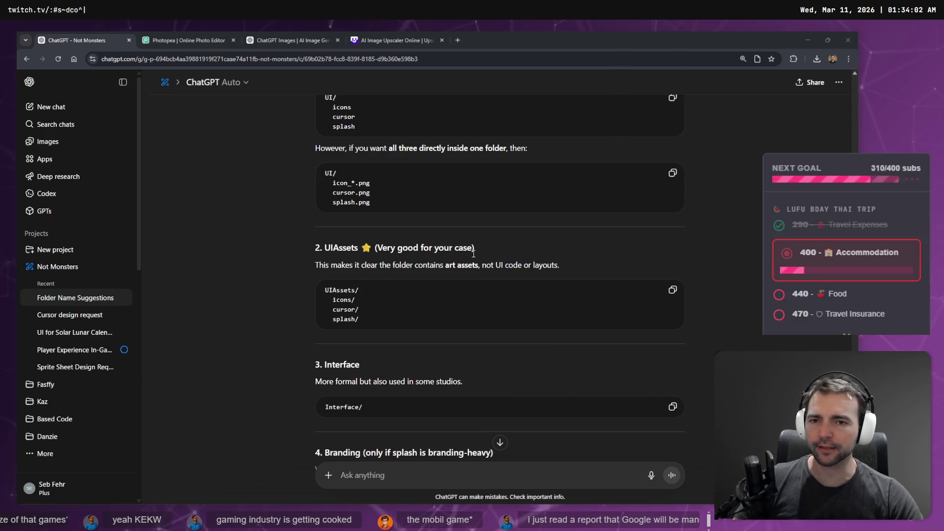
scroll(462, 266, "up", 5)
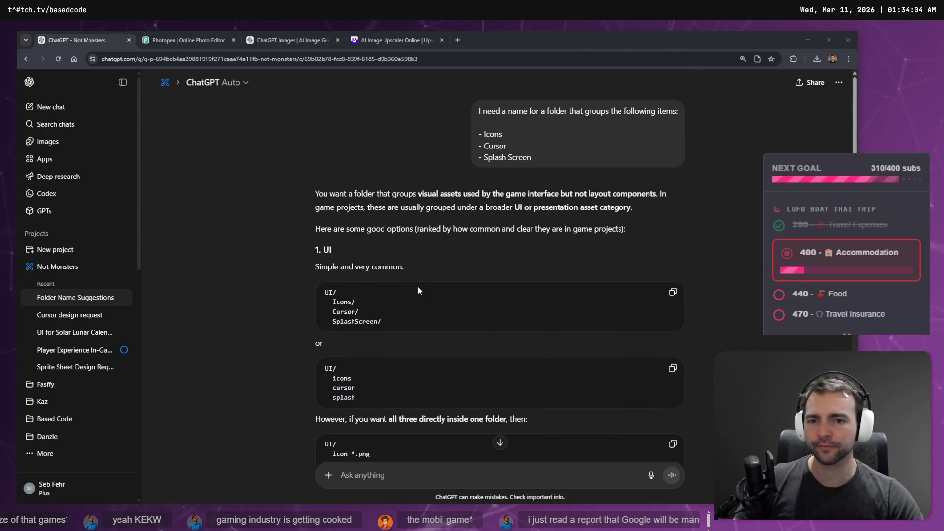
left_click_drag(373, 321, 338, 303)
left_click(392, 292)
scroll(403, 293, "down", 8)
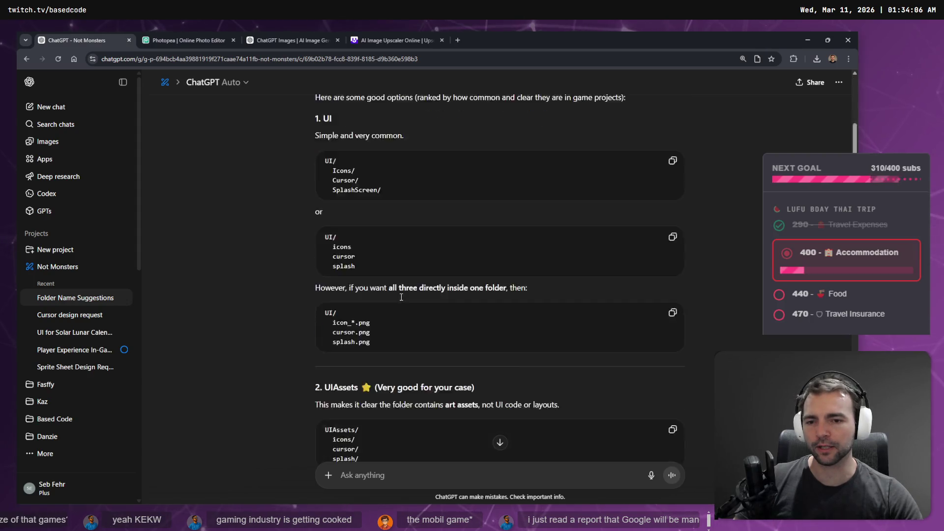
scroll(417, 294, "down", 5)
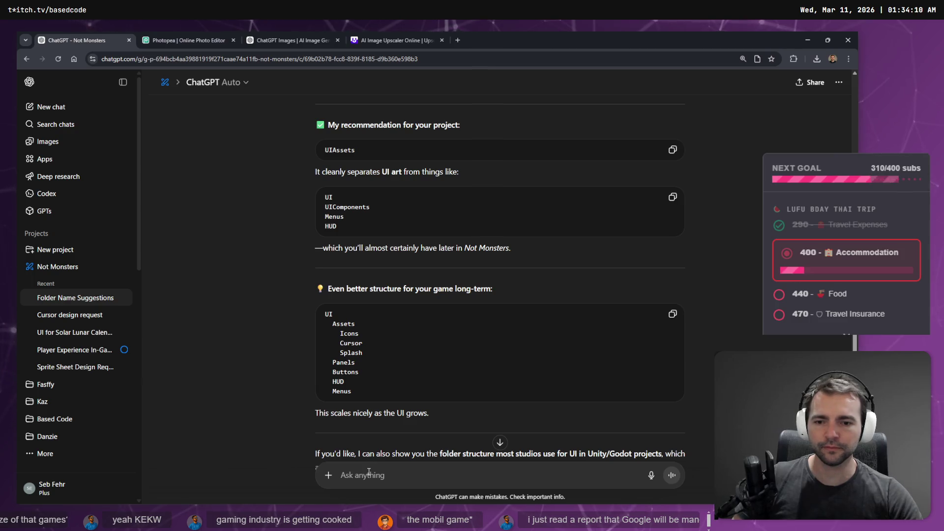
Select the Menus folder in Godot's FileSystem dock and start renaming it
key("super+h")
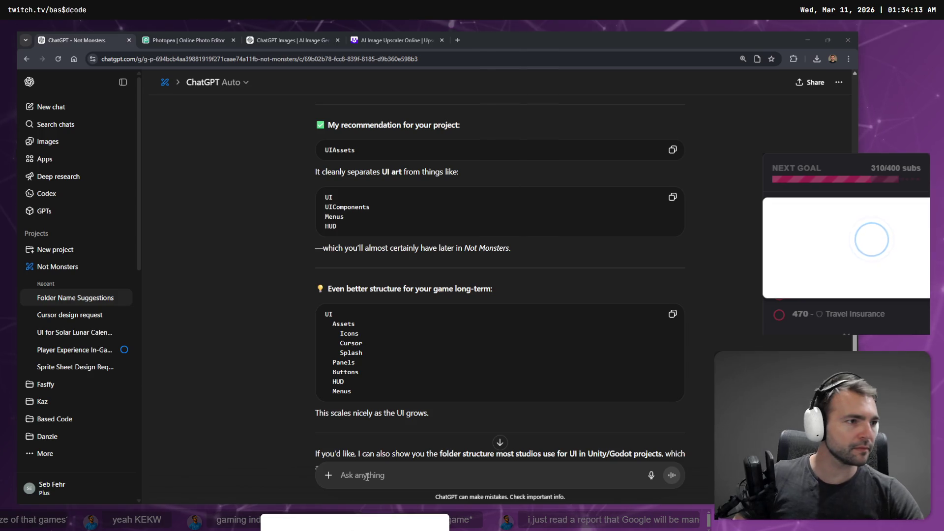
key("alt+Tab")
left_click(74, 364)
key("F2")
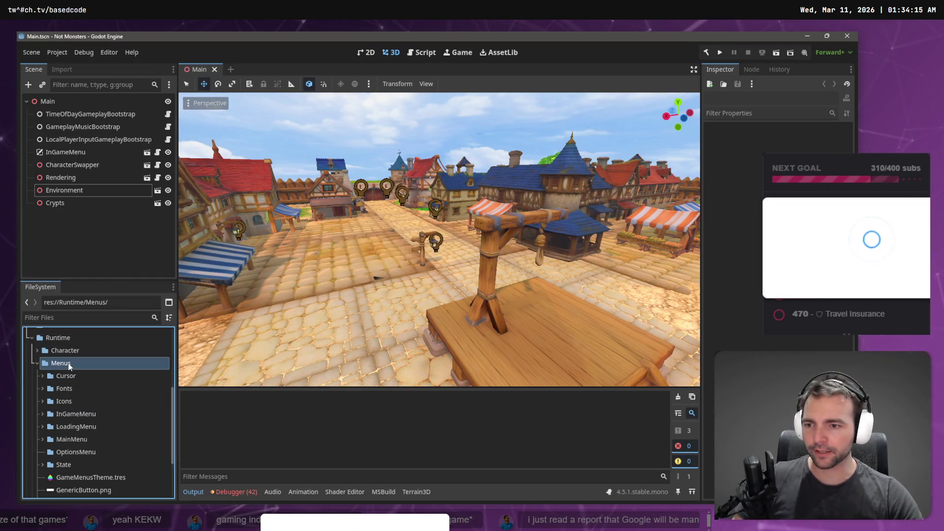
Dictate and send a follow-up: the parent already covers UI, Assets doesn't fit, suggest alternatives
key("alt+Tab")
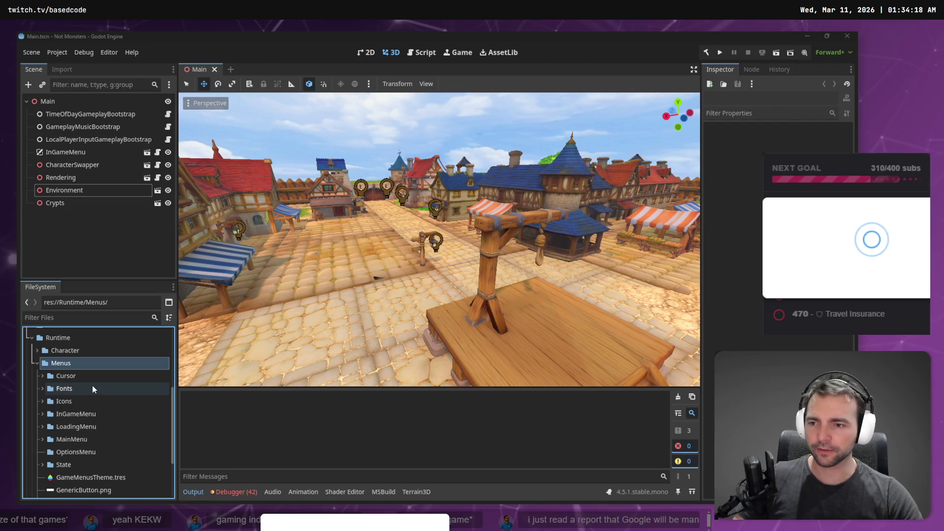
key("alt+Tab")
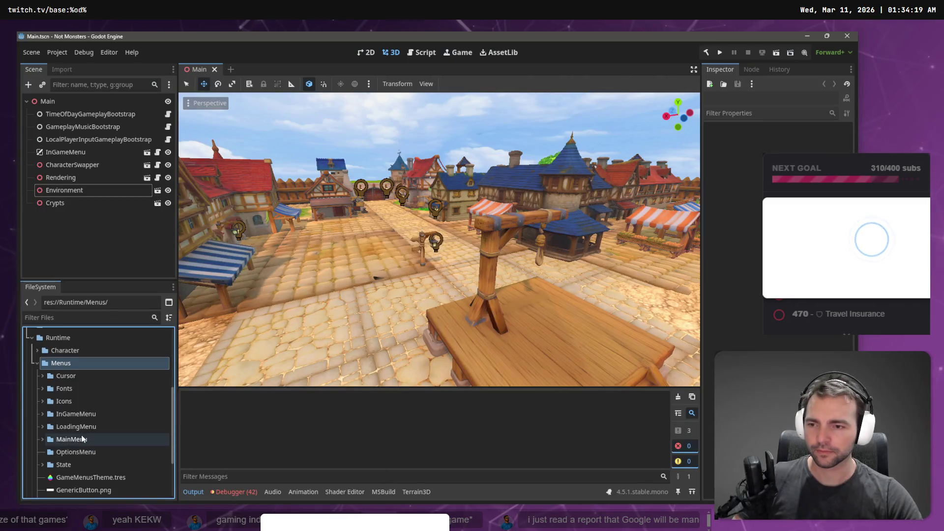
key("alt+Tab")
key("super+h")
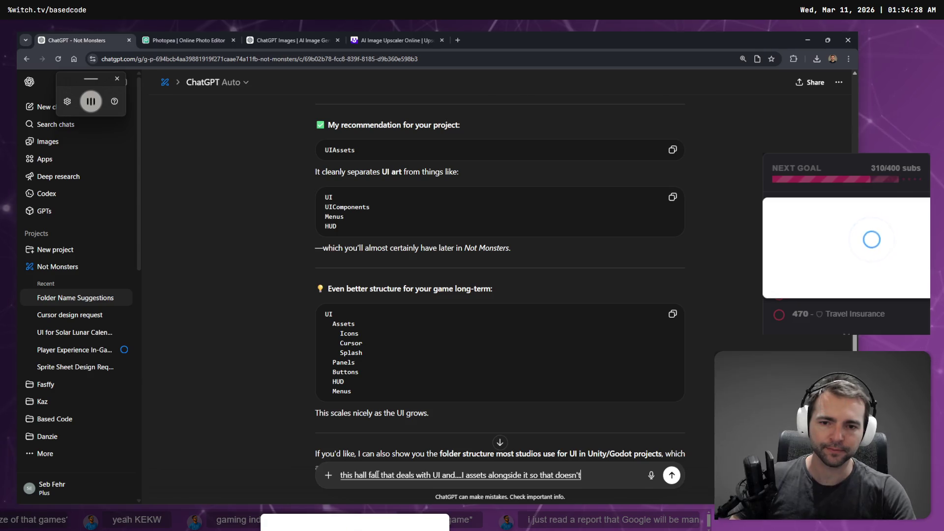
key("alt+Tab")
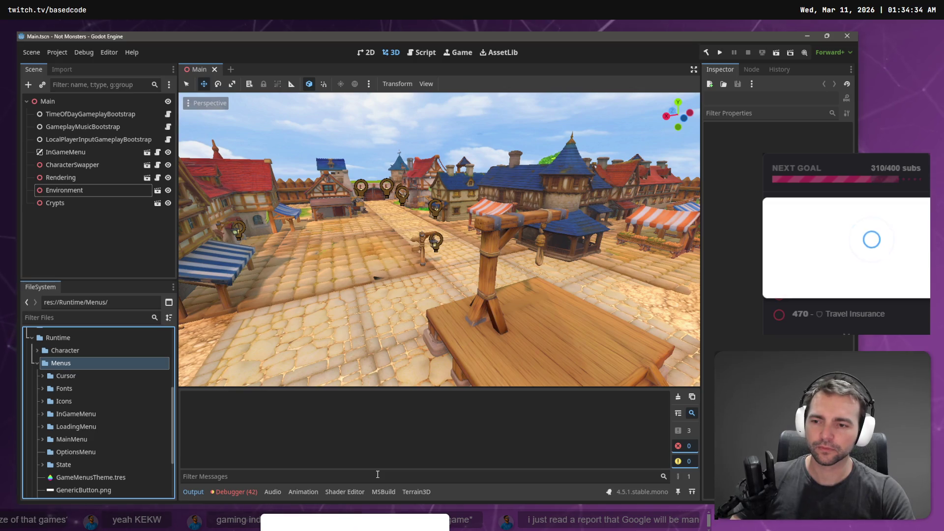
key("alt+Tab")
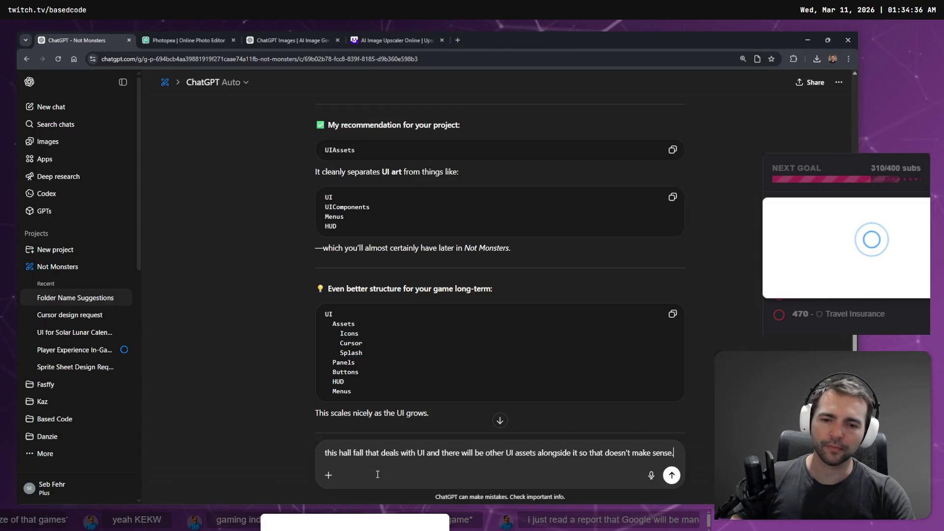
key("super+h")
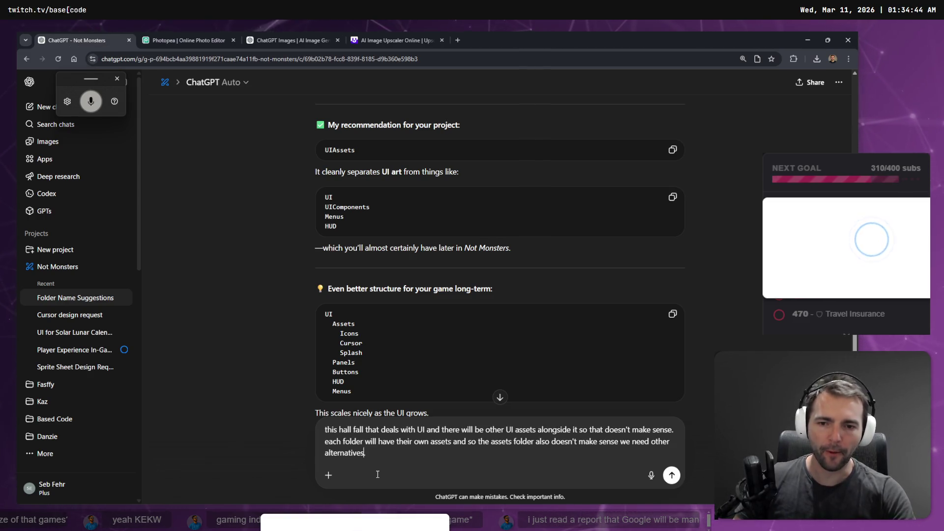
scroll(378, 474, "down", 3)
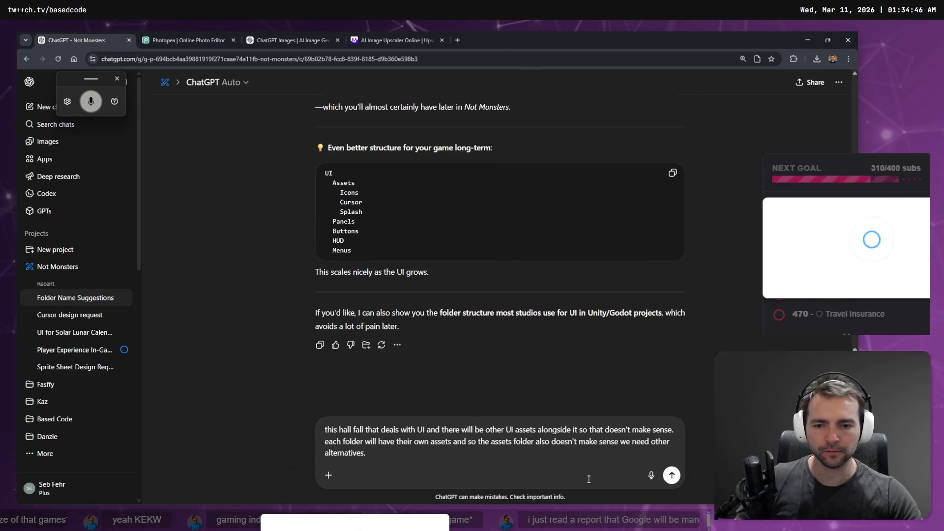
left_click(671, 475)
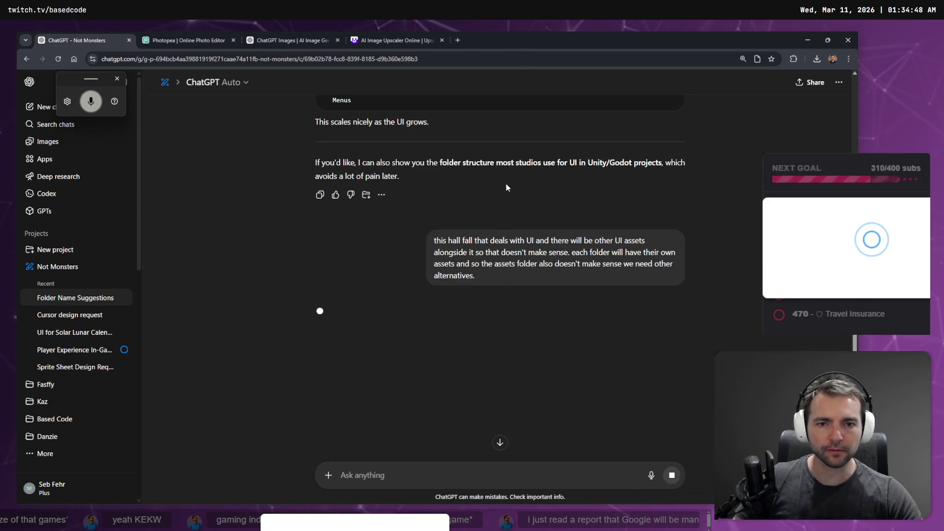
Review ChatGPT's new options Interface, Visuals and Elements, with Interface recommended
double_click(454, 240)
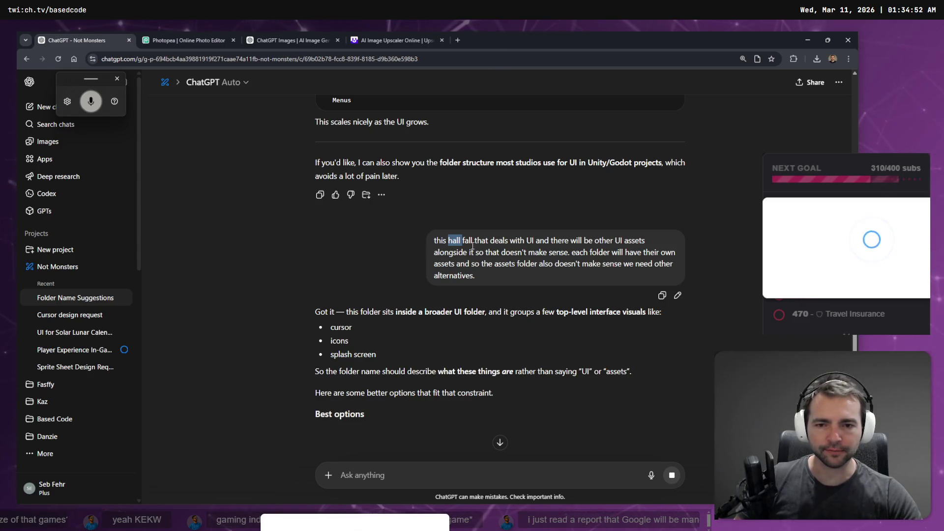
scroll(456, 249, "down", 2)
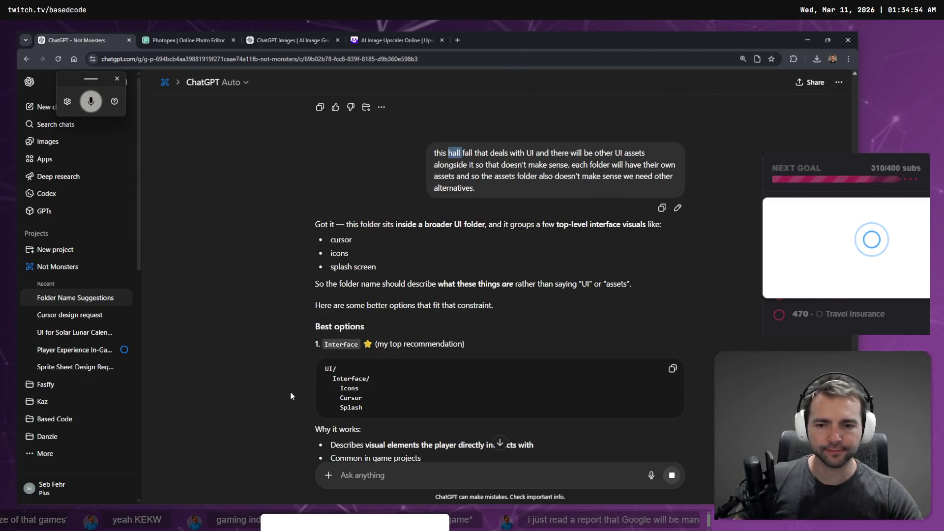
double_click(333, 378)
scroll(344, 383, "down", 2)
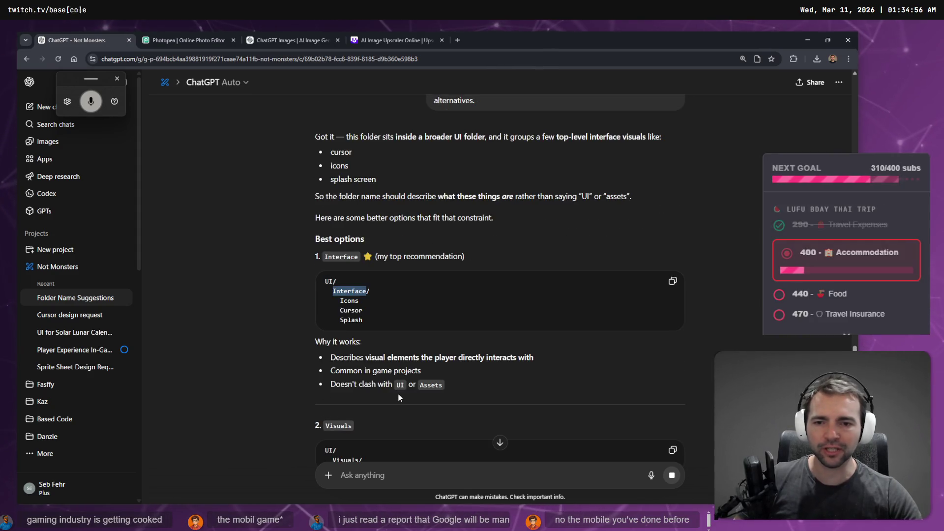
scroll(404, 412, "down", 3)
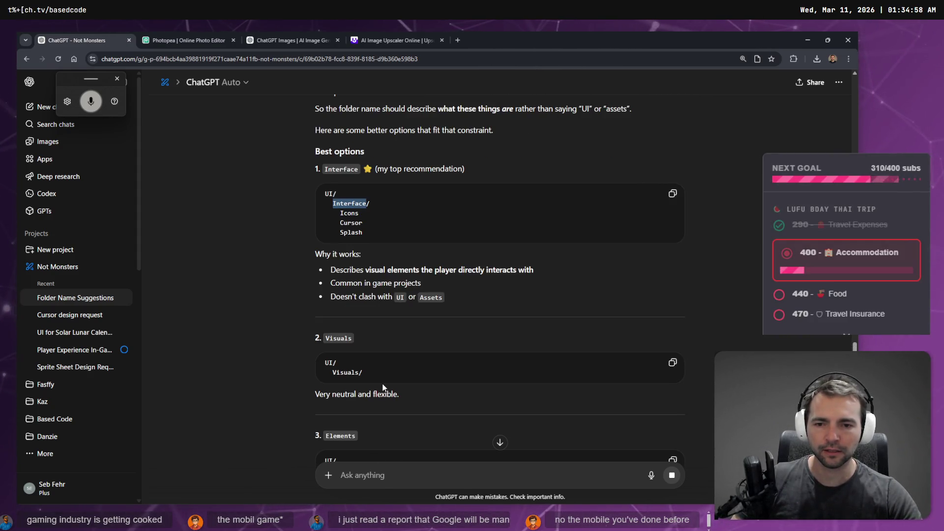
double_click(347, 328)
scroll(347, 328, "down", 1)
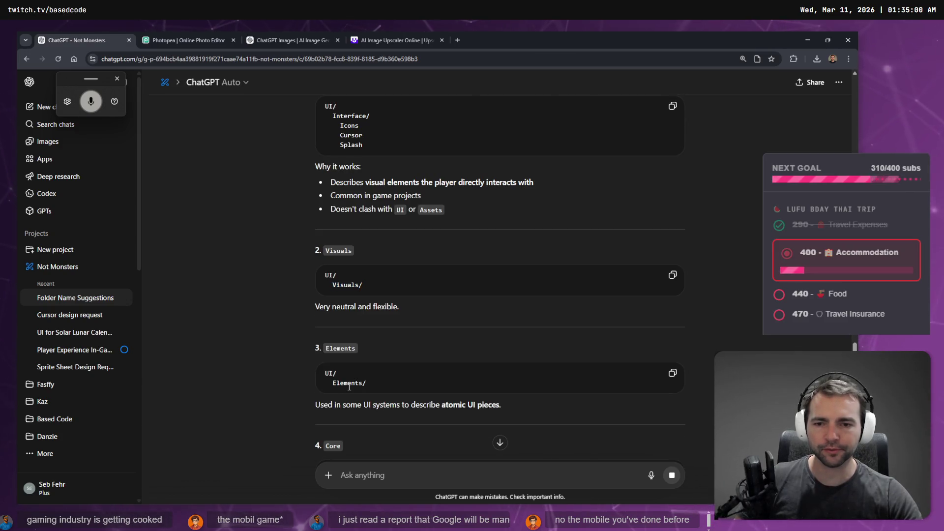
double_click(347, 383)
scroll(387, 408, "down", 3)
scroll(387, 408, "down", 1)
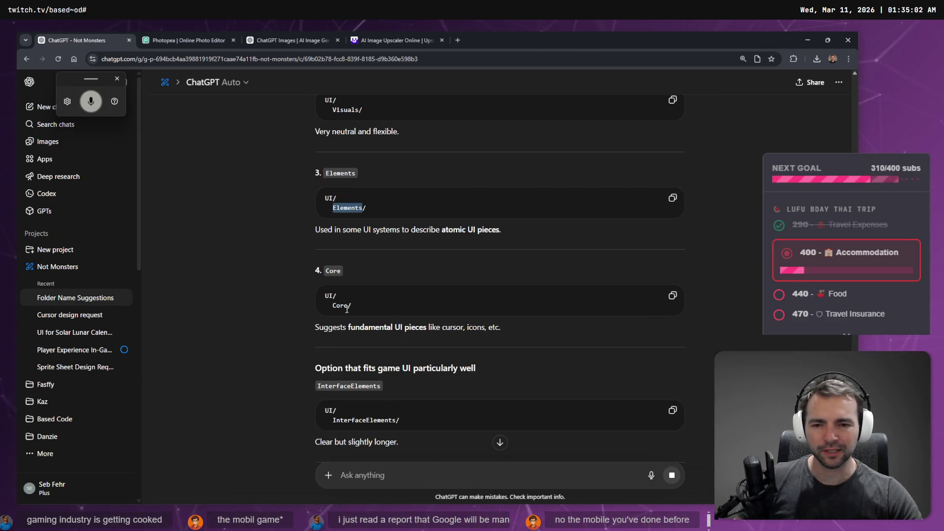
scroll(364, 355, "down", 2)
scroll(344, 357, "down", 5)
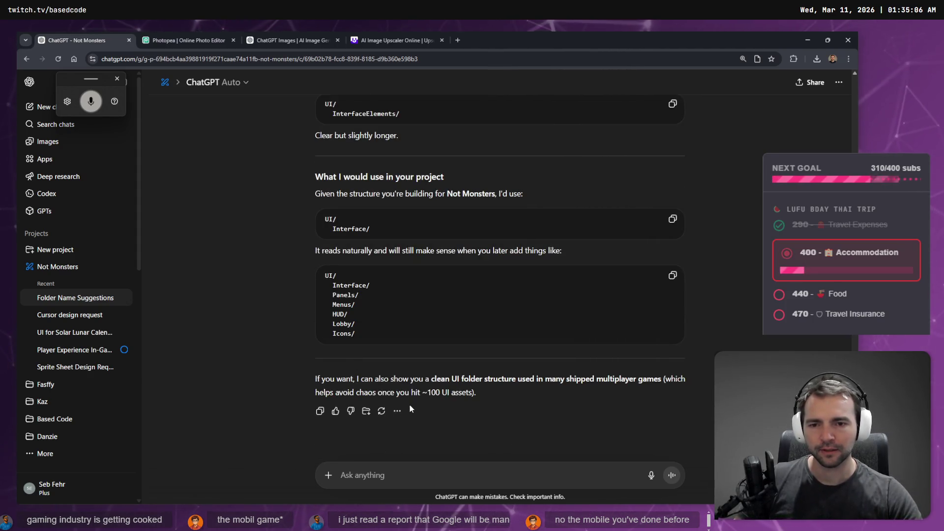
key("alt+Tab")
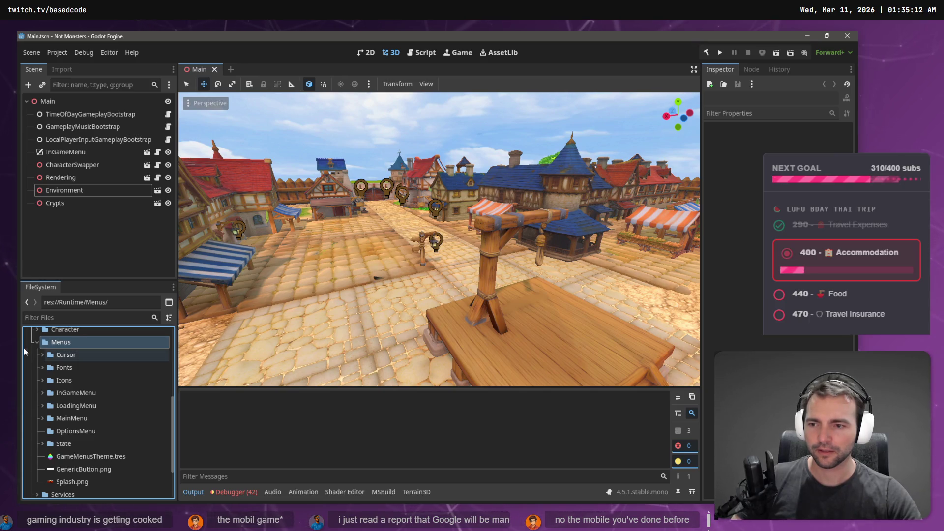
Snip the FileSystem file tree from Menus down to Splash.png and return to ChatGPT
scroll(23, 333, "down", 1)
key("super+shift+s")
mouse_move(28, 336)
left_mouse_down()
mouse_move(153, 481)
mouse_move(170, 486)
left_mouse_up()
key("alt+Tab")
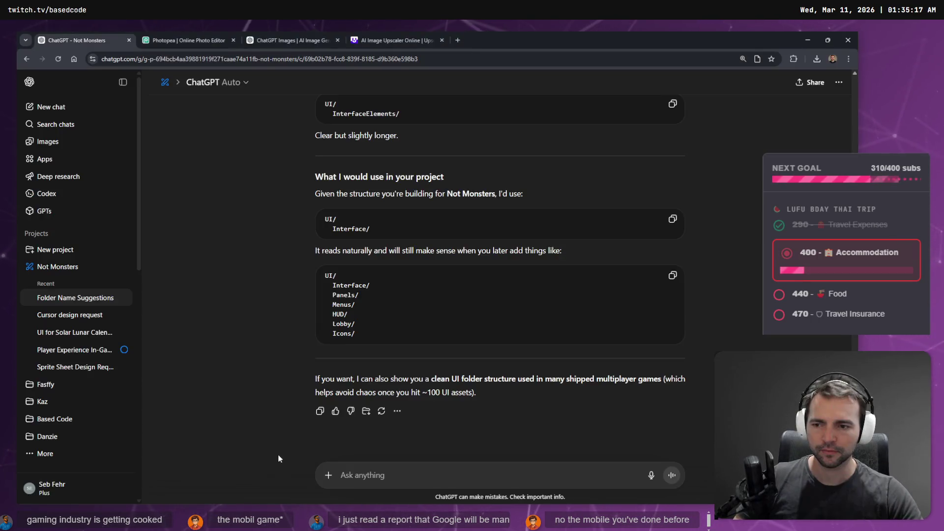
Send the folder screenshot asking for a place distinct from menus, then open the Images gallery
key("ctrl+v")
key("super+h")
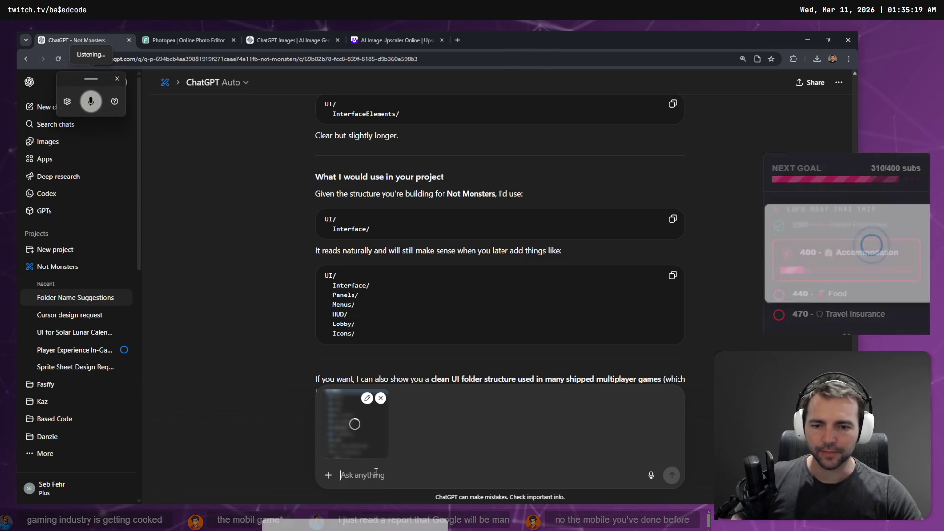
type("I want to create a place that's distinct from")
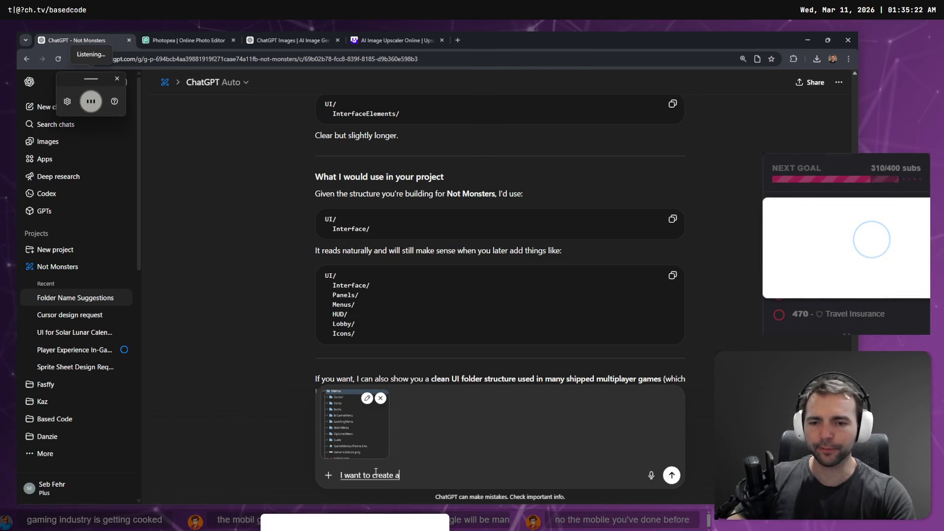
type(" menus to keep menus and all")
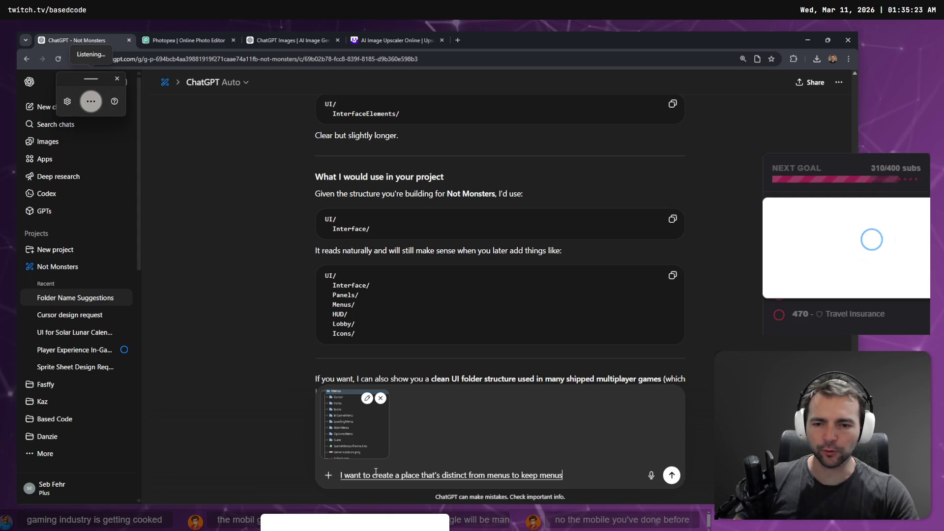
type(" the other stuff separate from one another.")
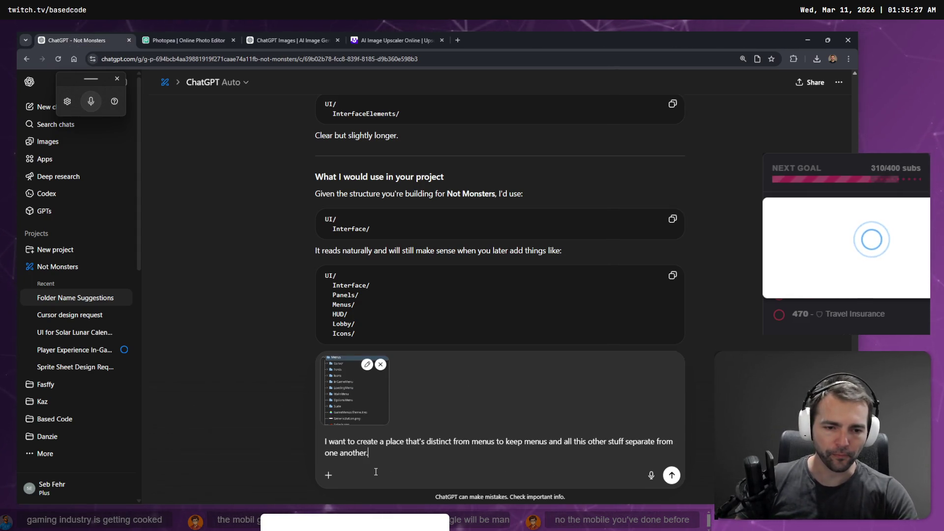
key("Return")
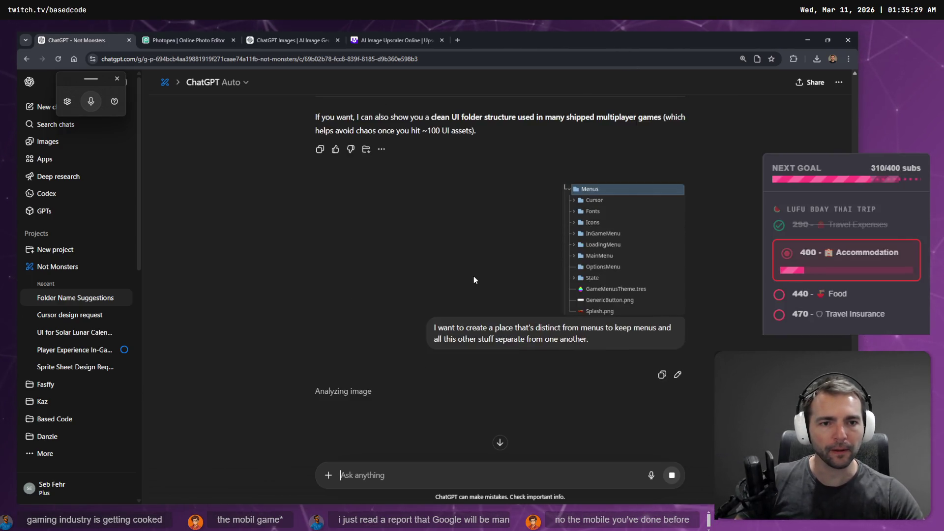
left_click(166, 41)
left_click(303, 41)
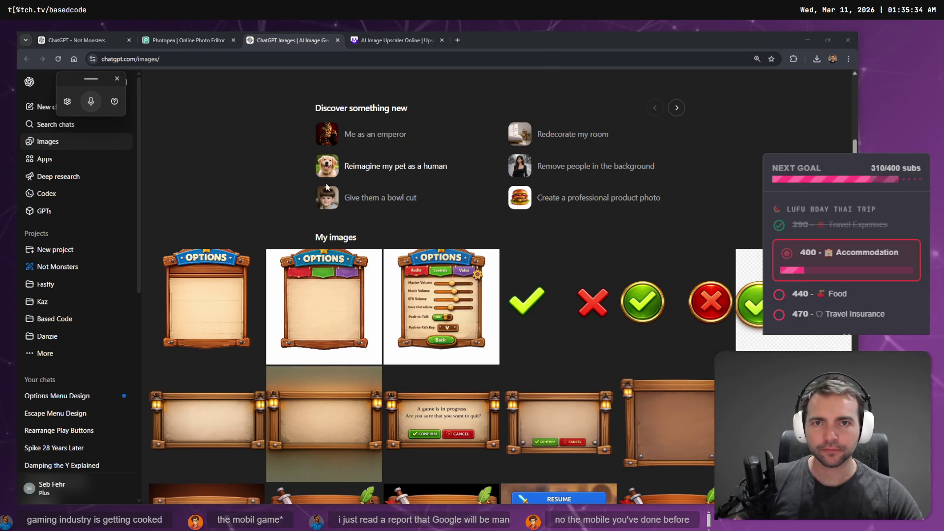
Find the plain wooden OPTIONS panel in the Images gallery and open its originating chat
left_click(393, 41)
left_click(292, 40)
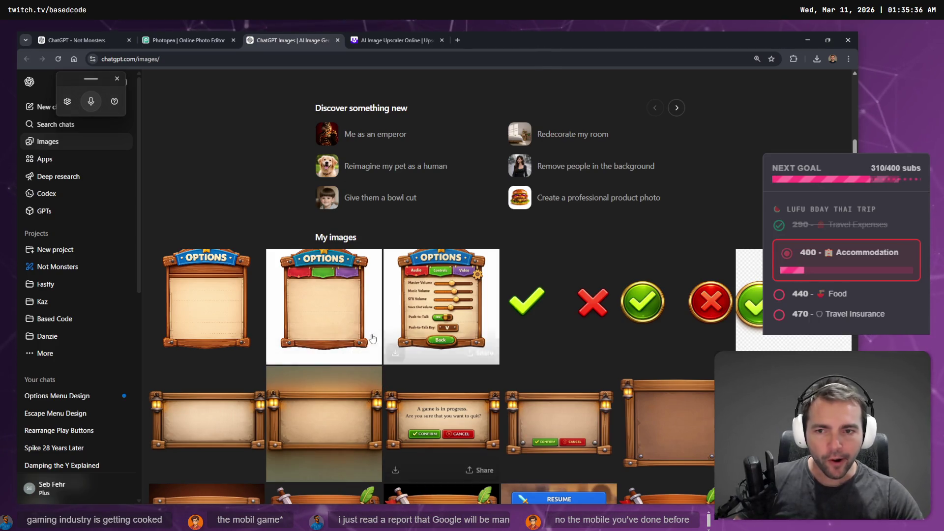
left_click(440, 327)
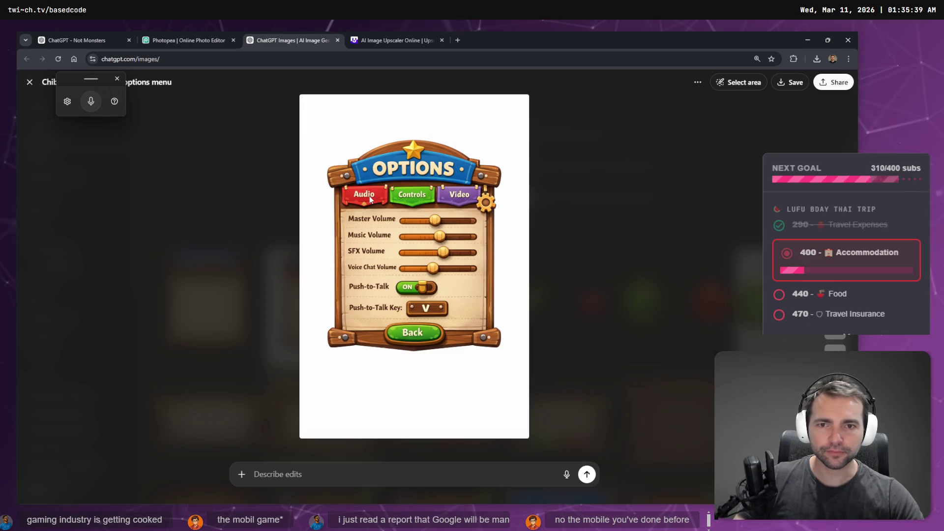
key("Escape")
left_click(214, 40)
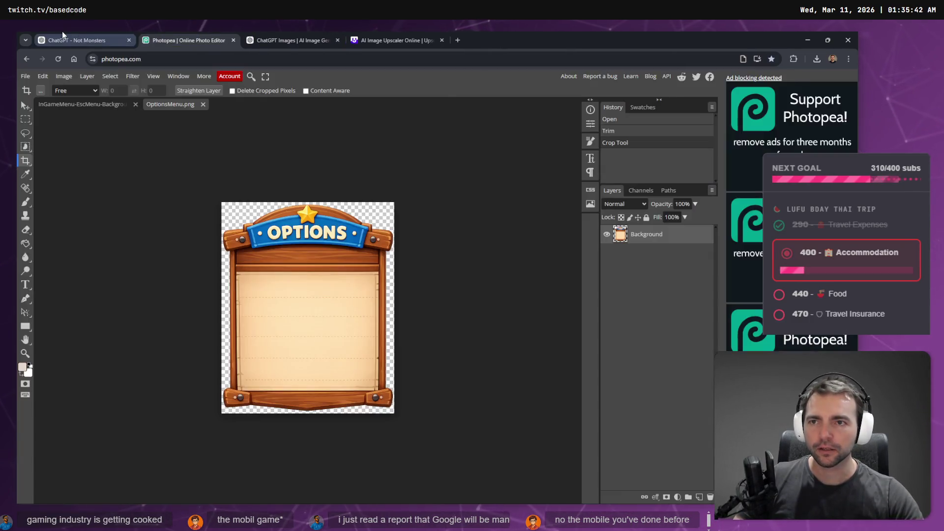
left_click(62, 33)
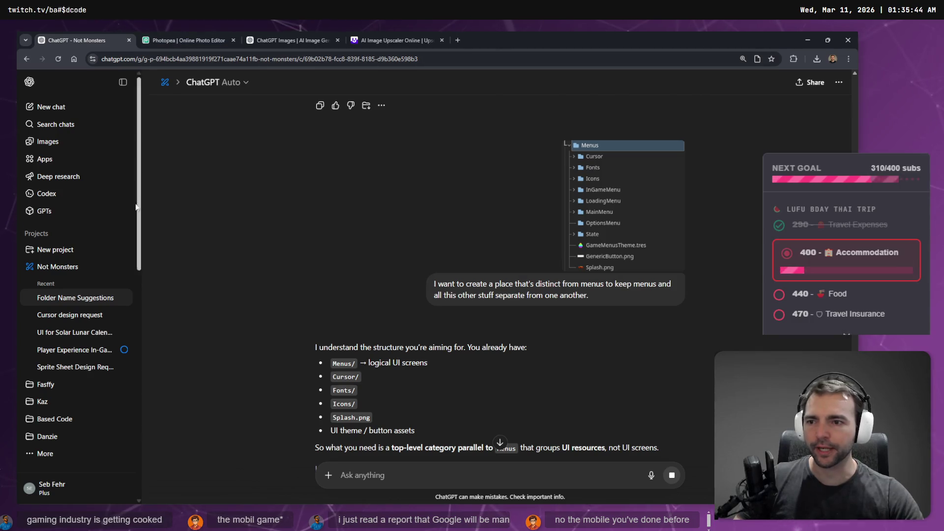
left_click(283, 36)
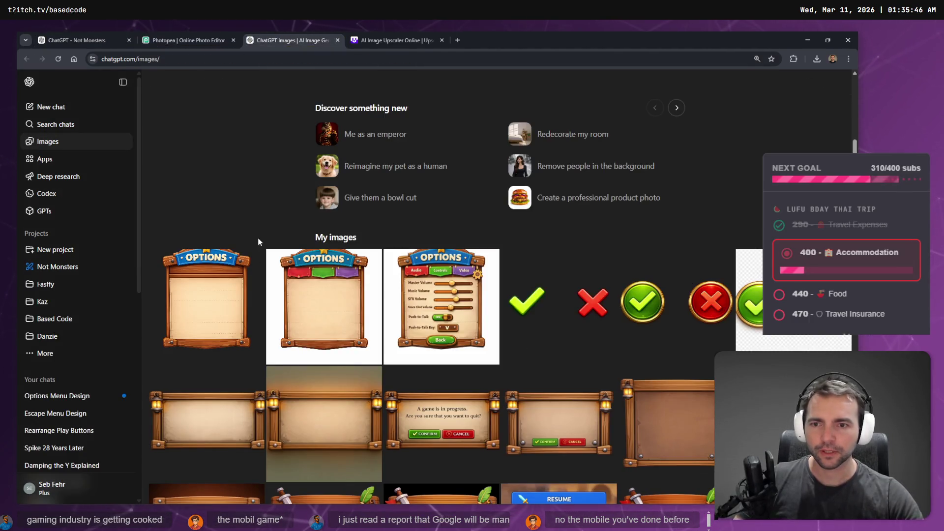
left_click(241, 309)
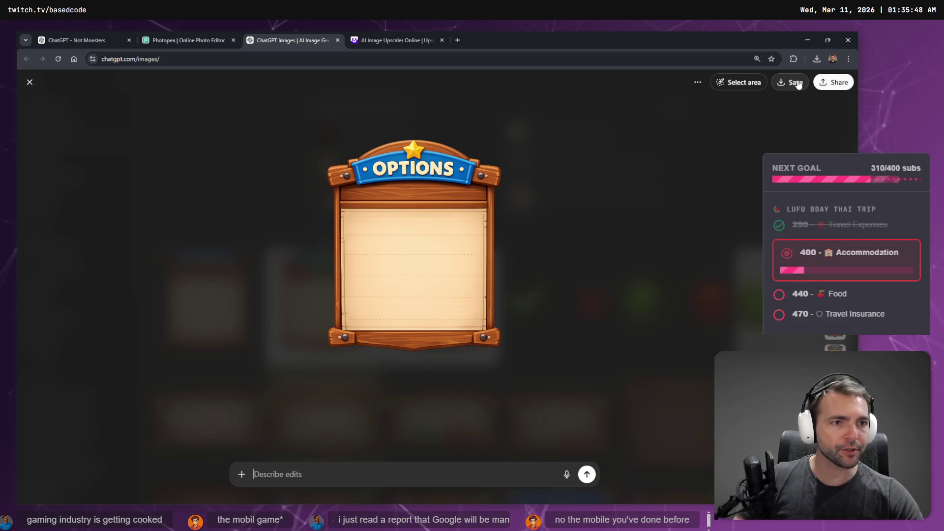
left_click(698, 82)
left_click(708, 104)
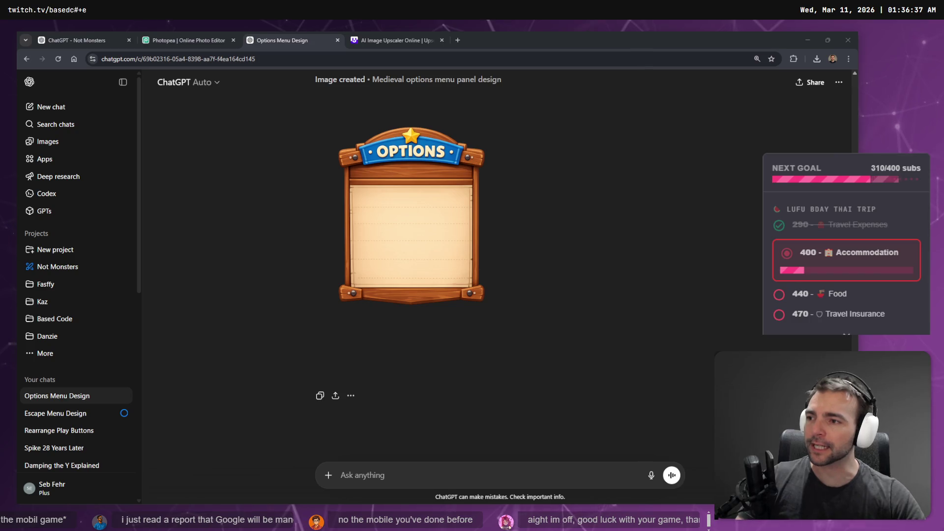
scroll(256, 234, "up", 3)
scroll(273, 233, "down", 3)
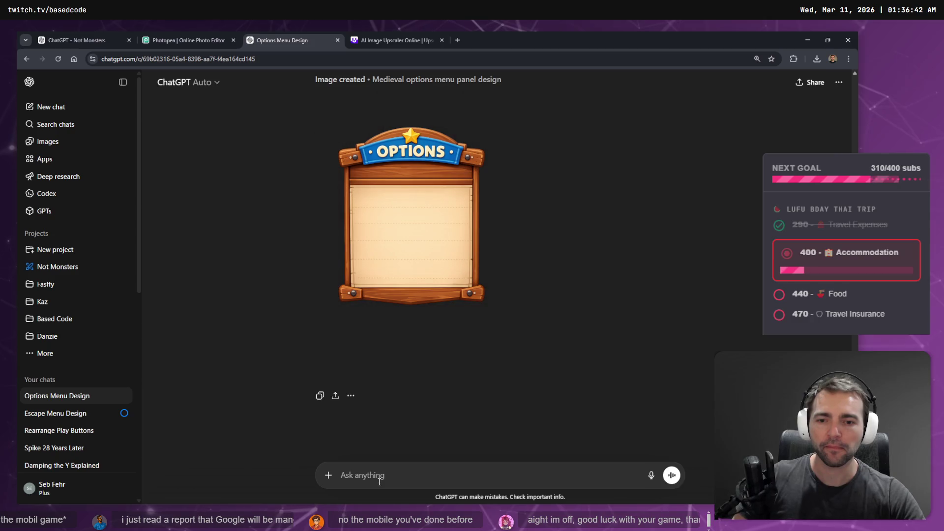
scroll(420, 420, "up", 10)
scroll(467, 330, "up", 7)
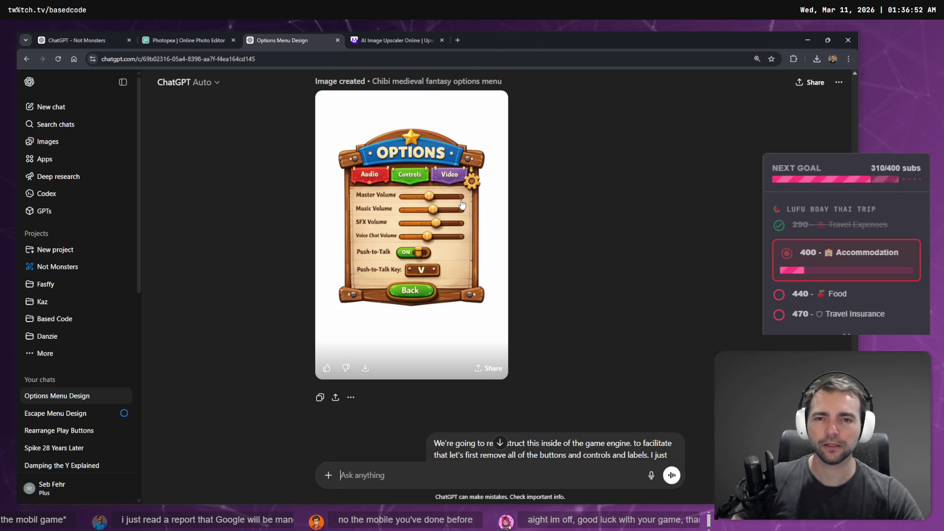
scroll(462, 204, "down", 6)
scroll(462, 209, "down", 10)
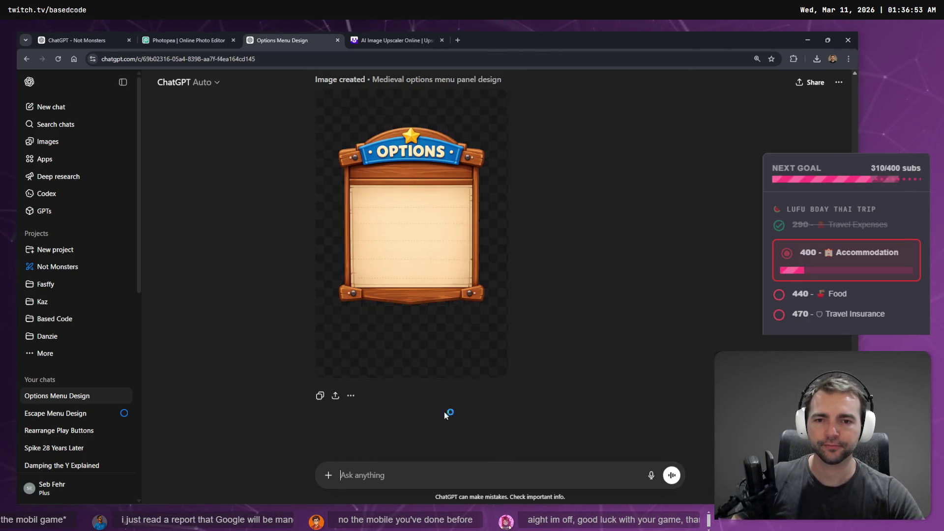
Dictate a request for the tab heading alone, in white rather than red, blue or purple, for tinting
key("super+h")
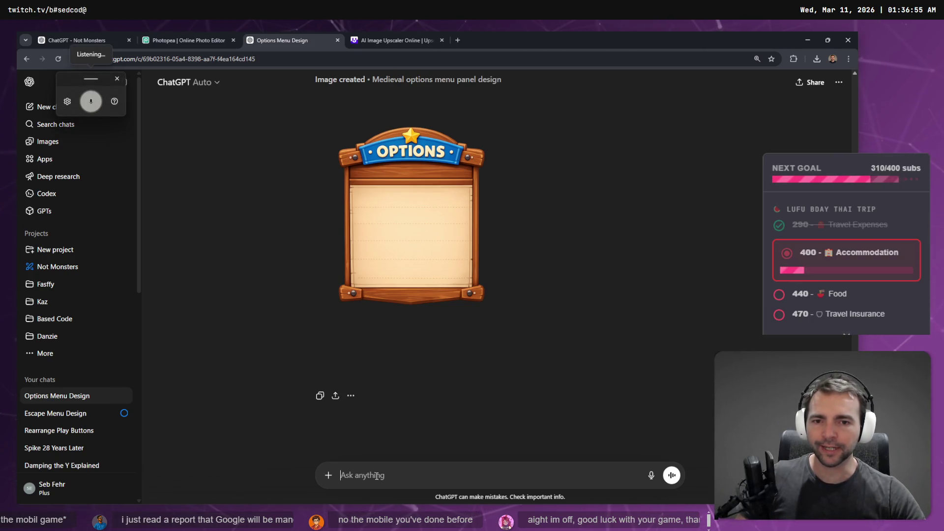
type("generate an image for the tab heading")
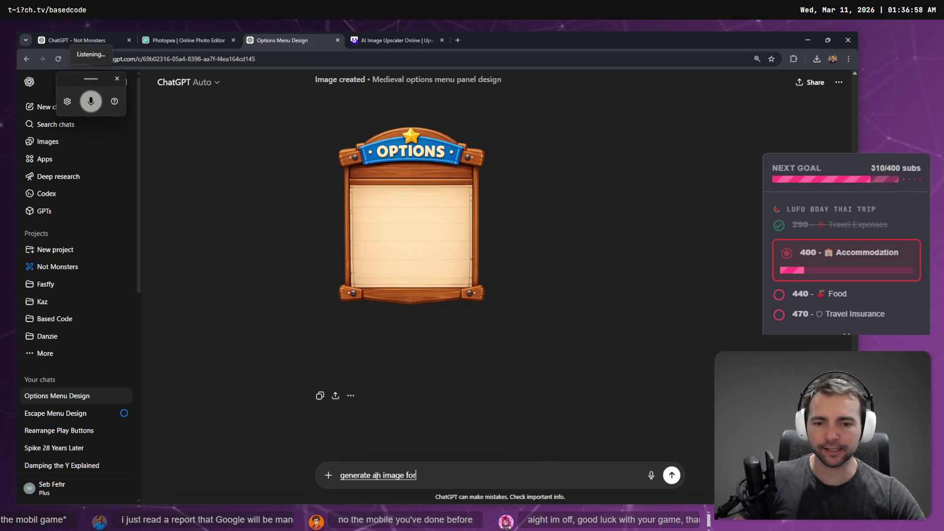
type(" on its own.")
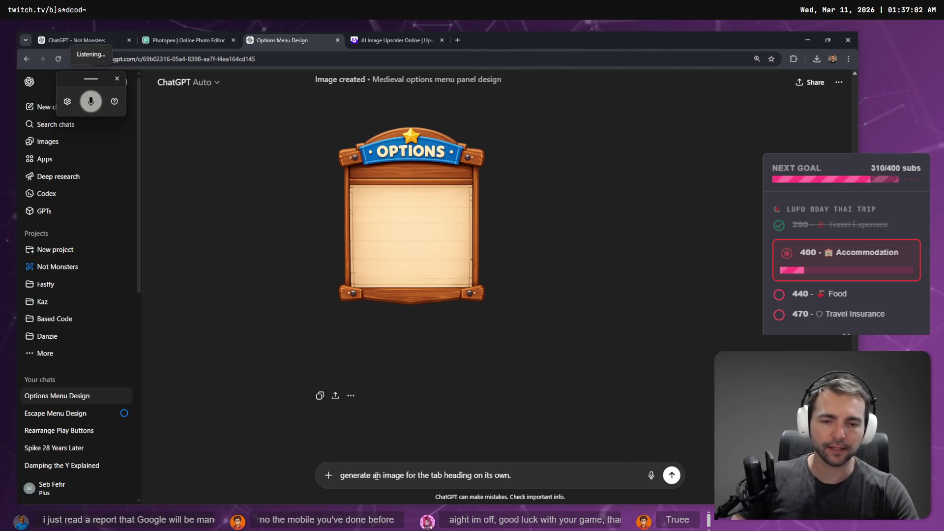
scroll(466, 189, "up", 4)
scroll(466, 189, "up", 4)
type("there's a red a blue and")
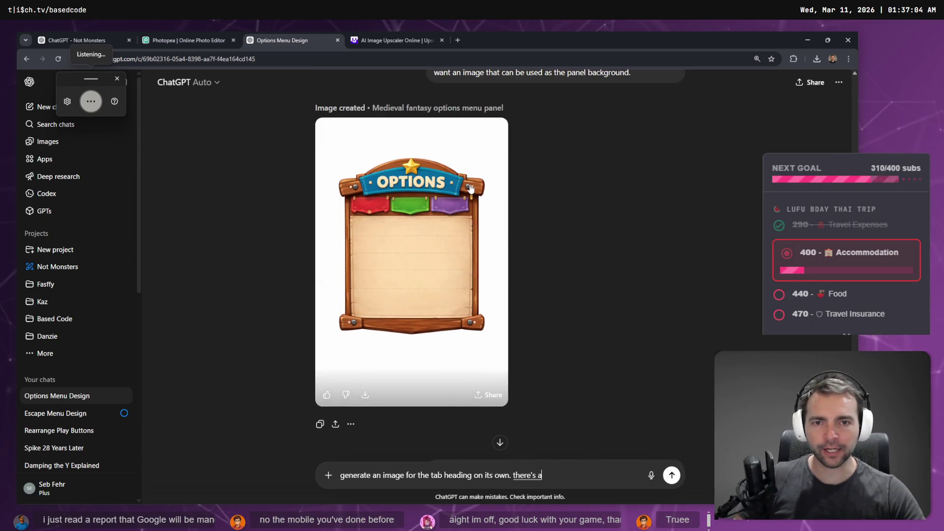
scroll(473, 212, "down", 6)
type("a purple one but we need")
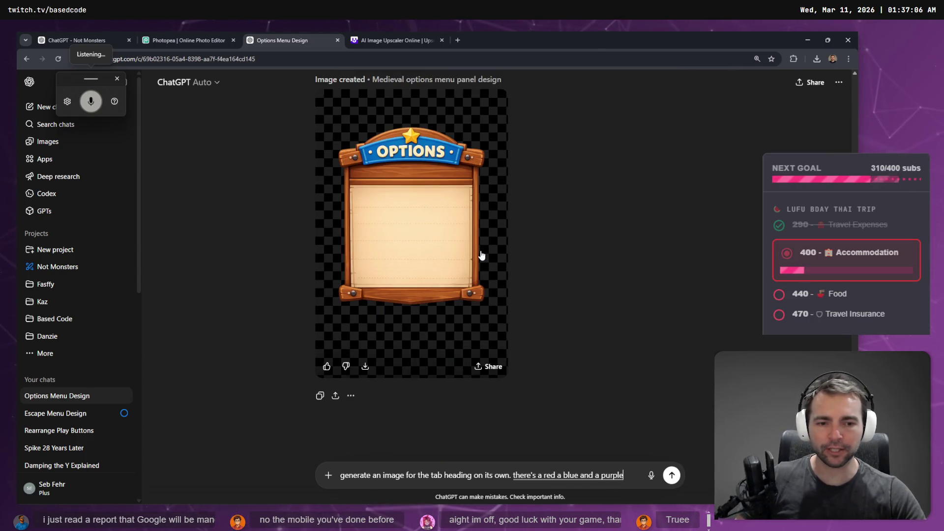
type(" to generate it in white so that we can tint it")
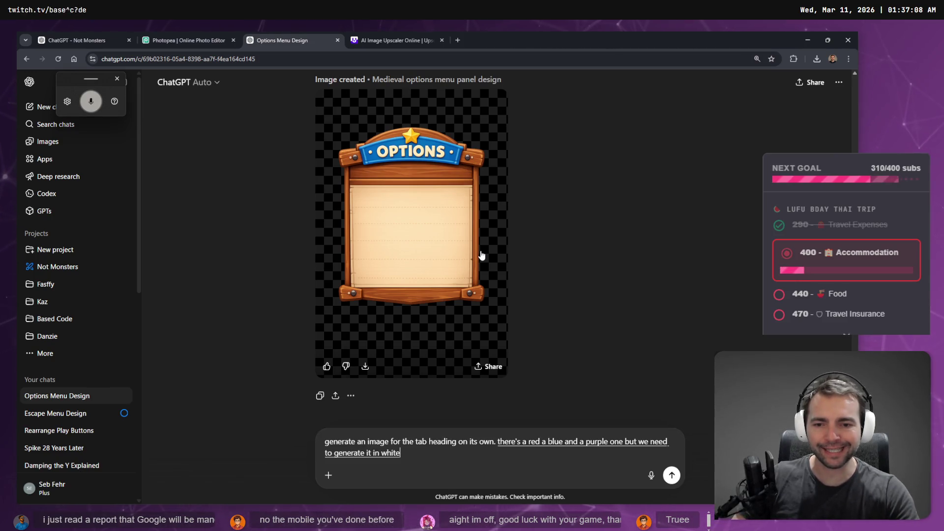
type(" manually in the game engine.")
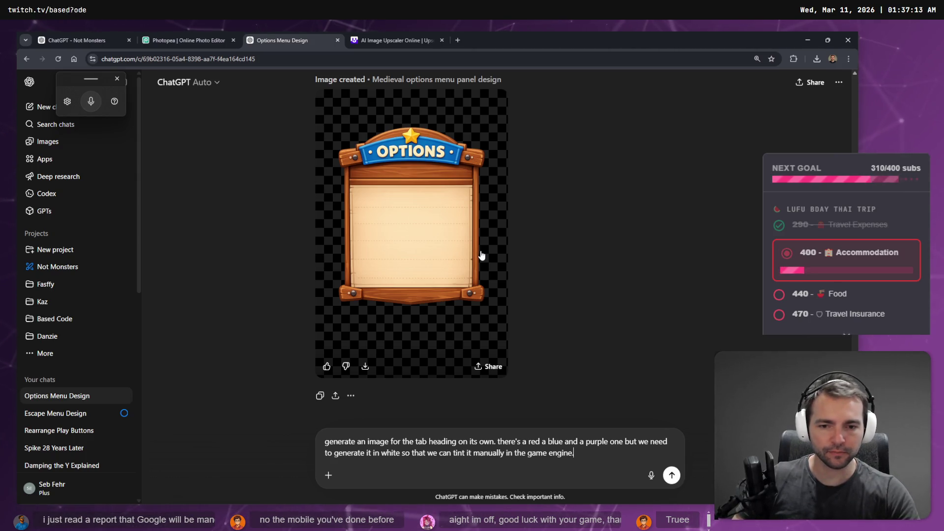
key("super+h")
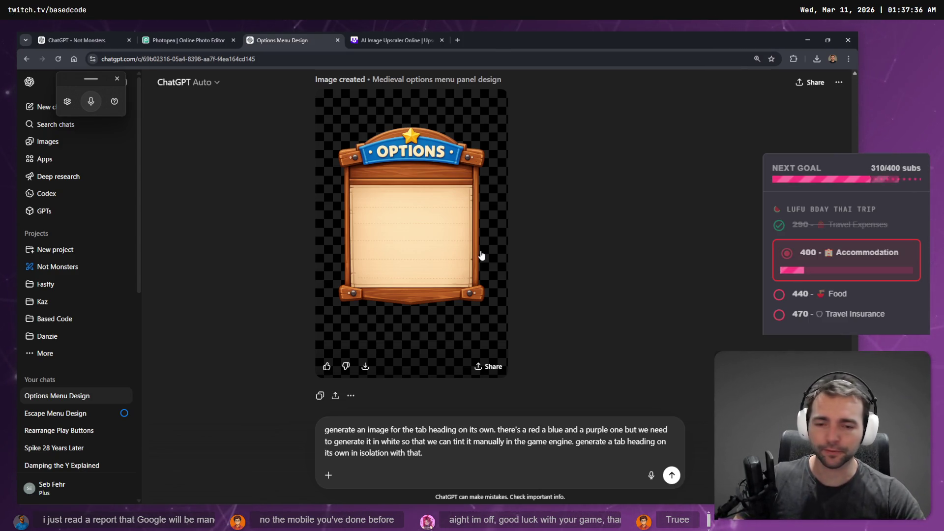
Add the true-transparency requirement, delete 'with that', and send the request
key("shift+Return")
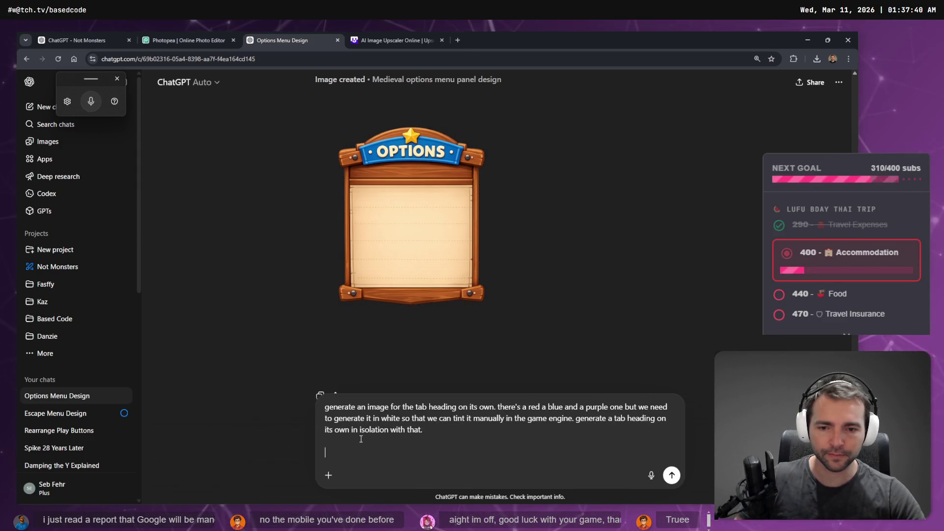
key("ctrl+shift+Right")
key("ctrl+shift+Right")
key("BackSpace")
key("BackSpace")
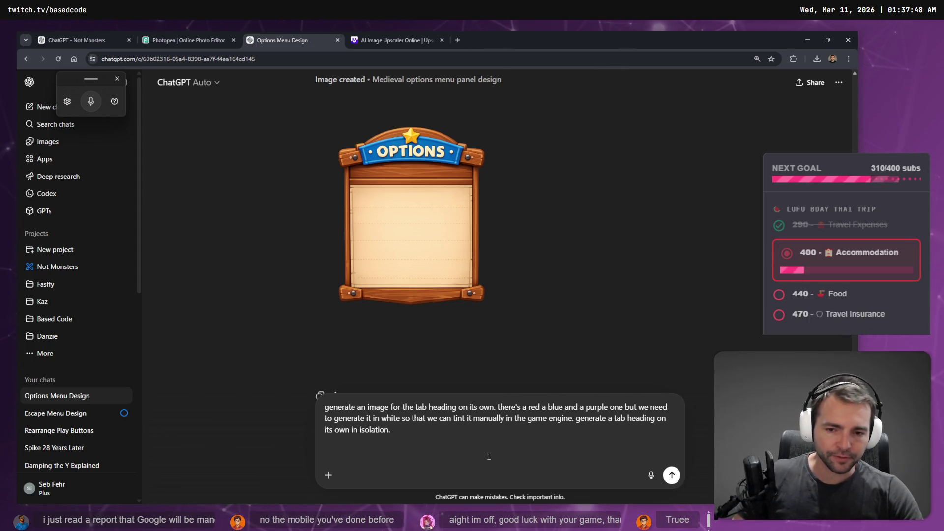
key("super+h")
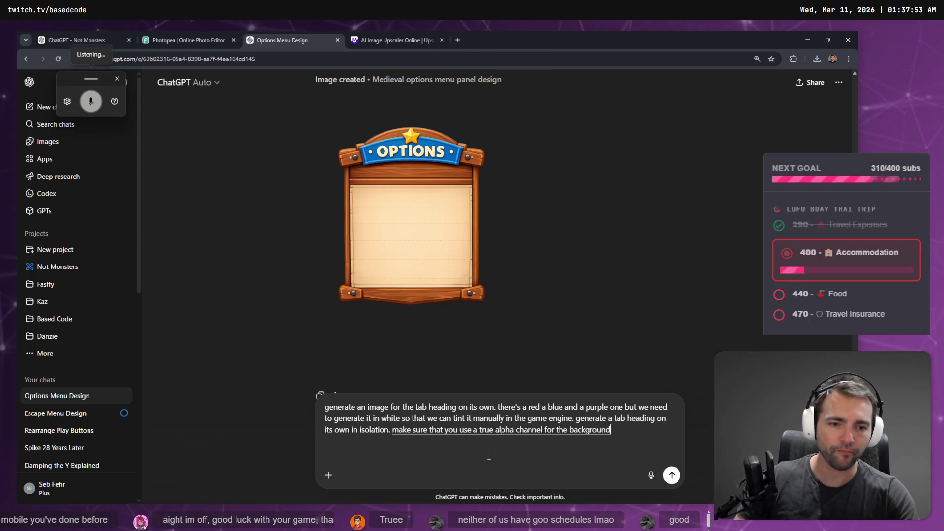
key("Return")
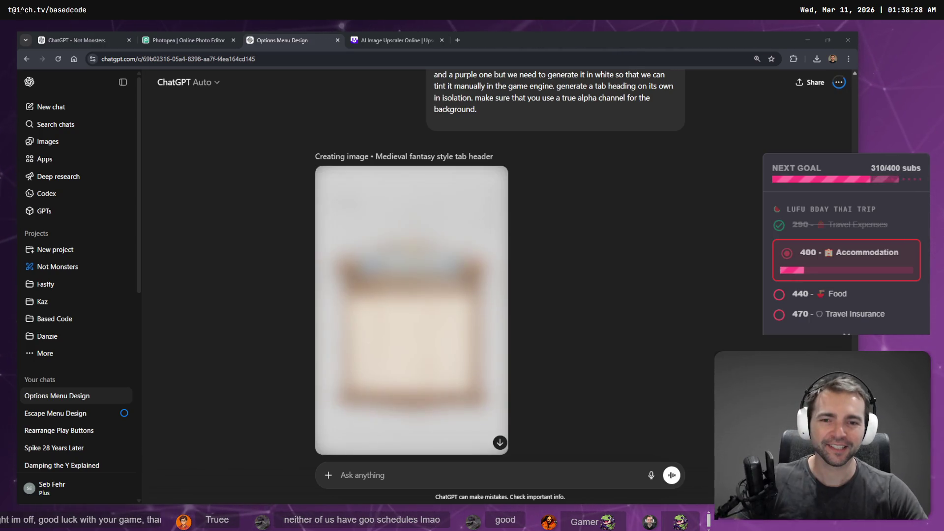
Check the Photopea tab and return to the Options Menu Design chat generating the tab header
key("super+h")
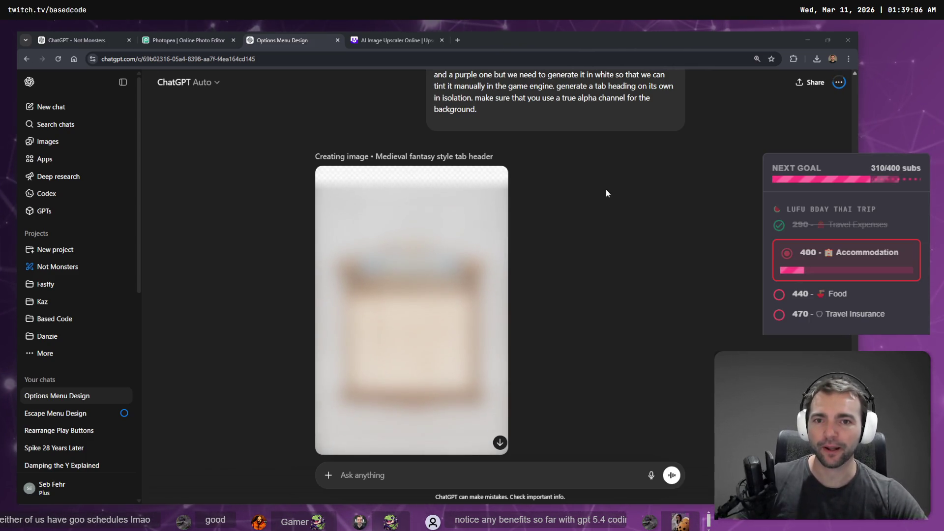
scroll(556, 157, "up", 4)
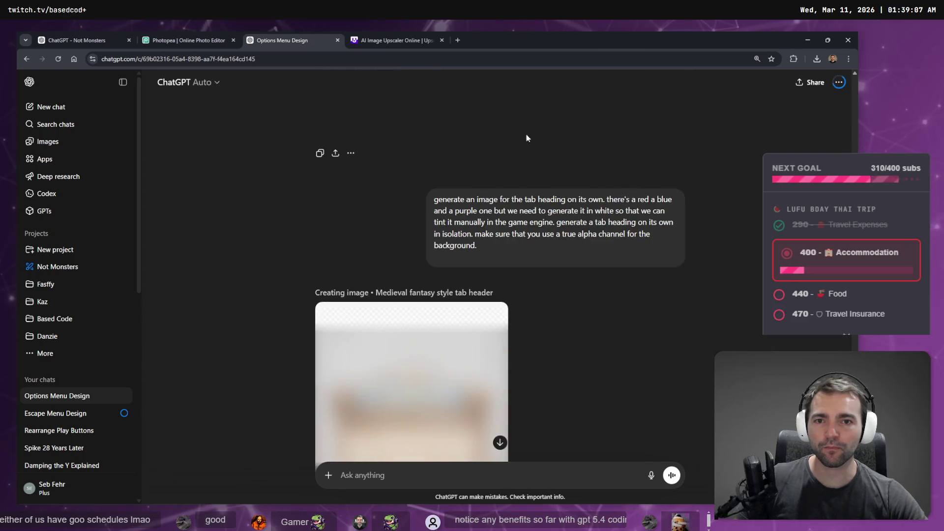
left_click(384, 40)
left_click(309, 40)
scroll(646, 243, "down", 4)
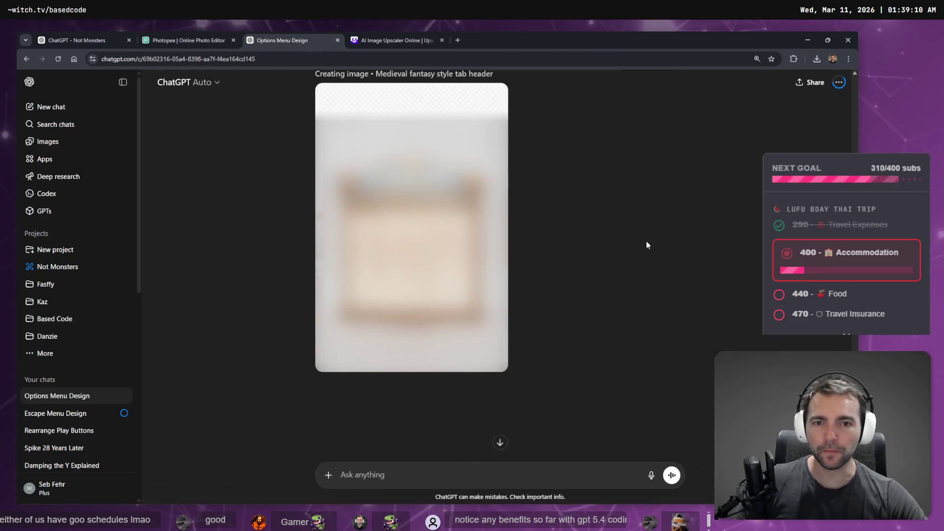
key("super+h")
left_click(90, 39)
left_click(194, 40)
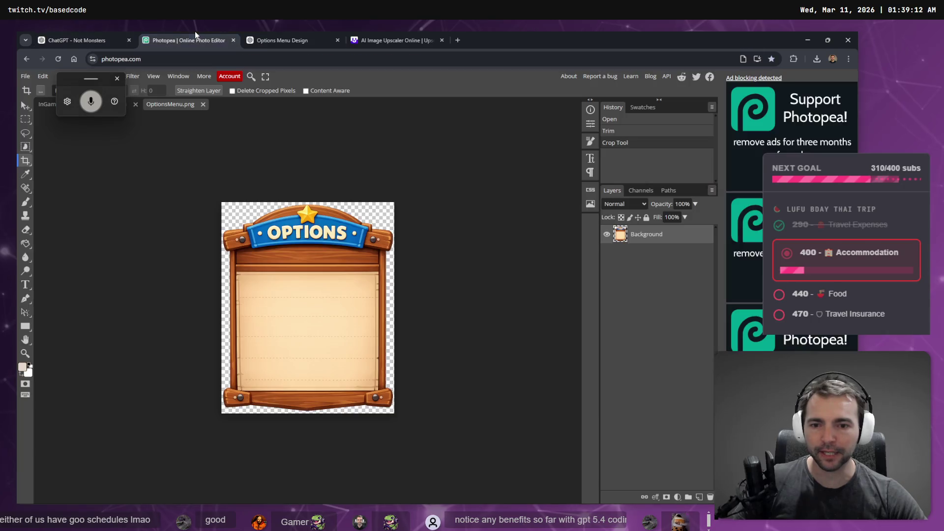
left_click(297, 40)
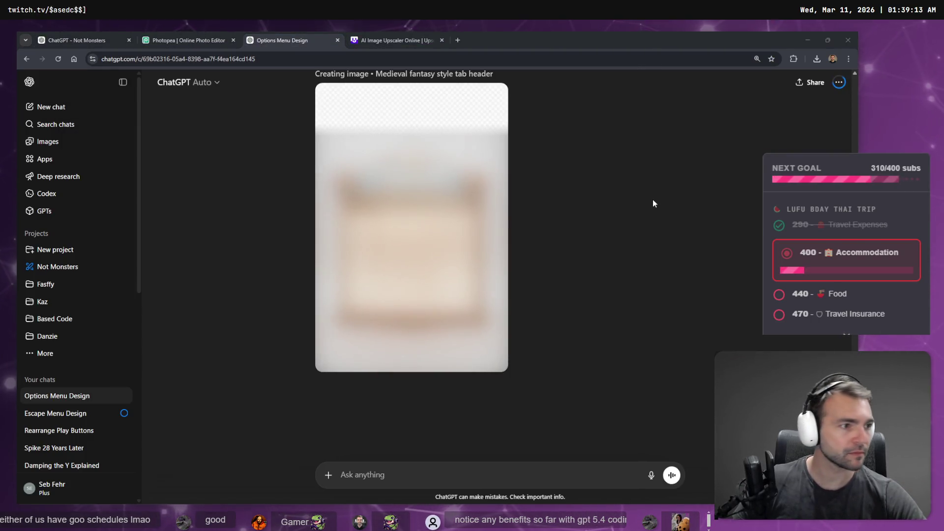
key("alt+Tab")
Run the game, steer the wolf through the graveyard toward the houses, and toggle the pause menu
key("F5")
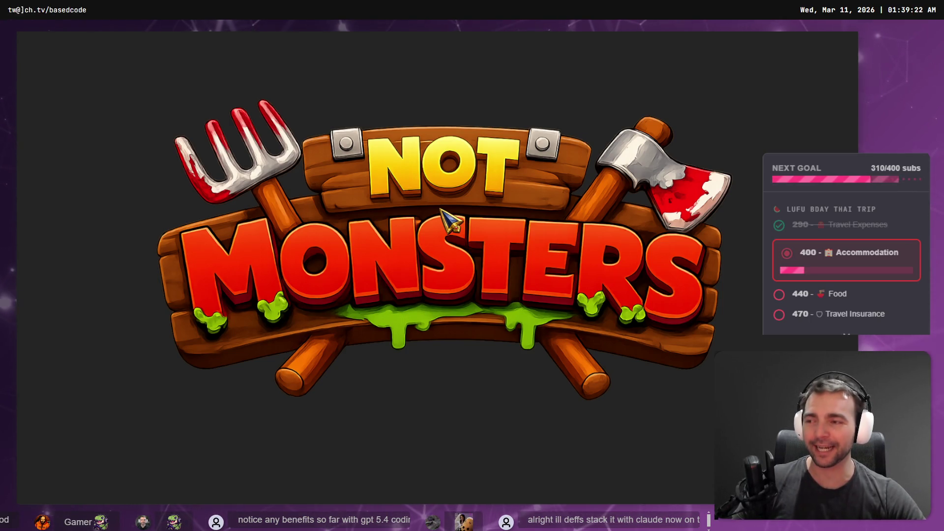
key("d")
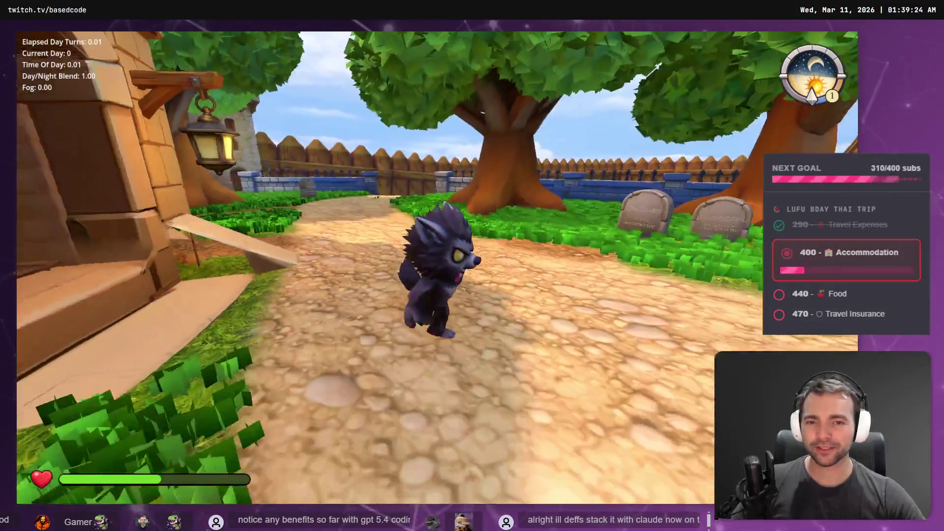
key("w")
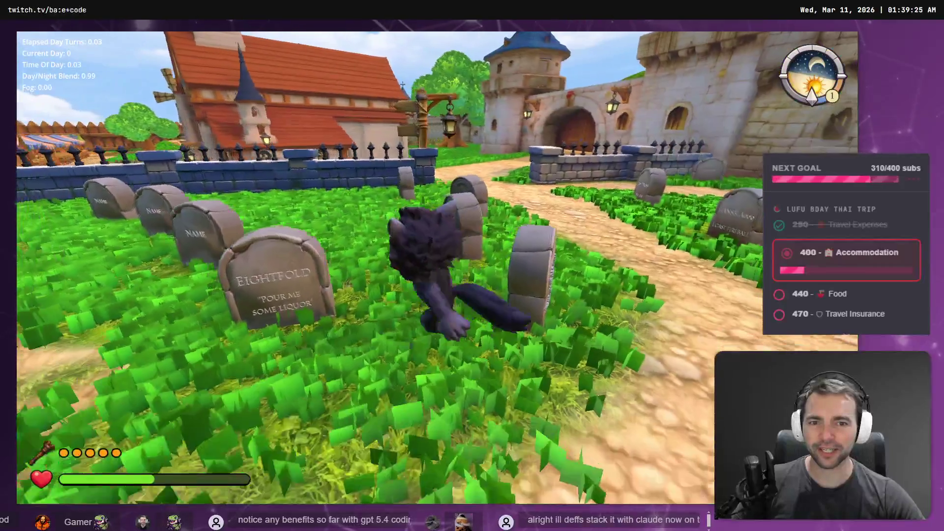
key("w")
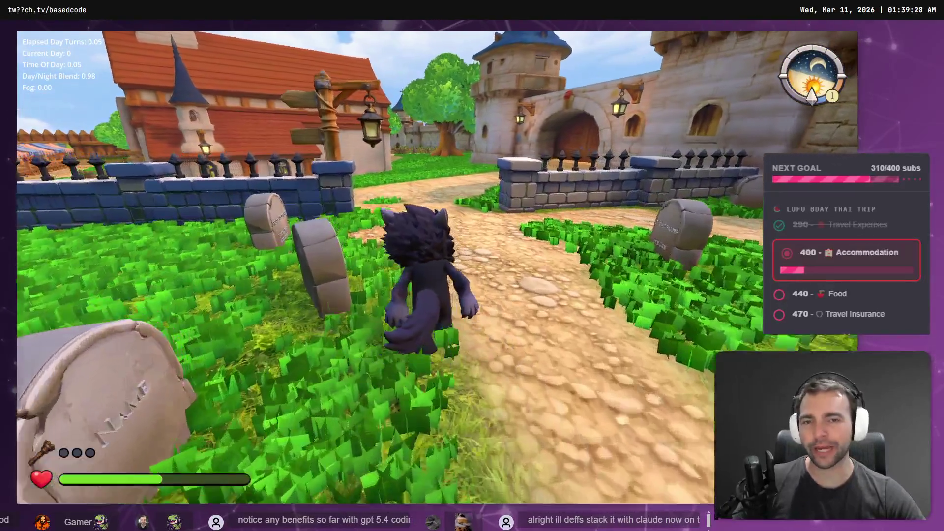
key("a")
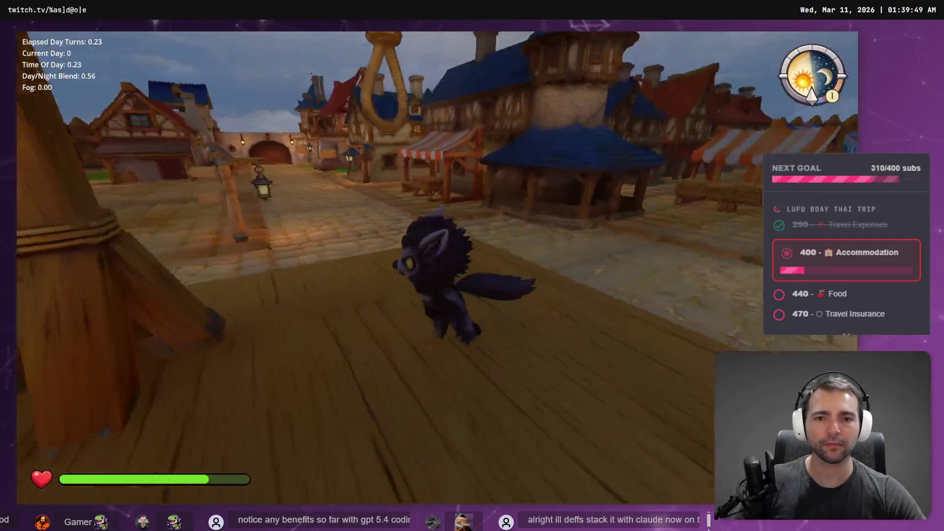
key("Escape")
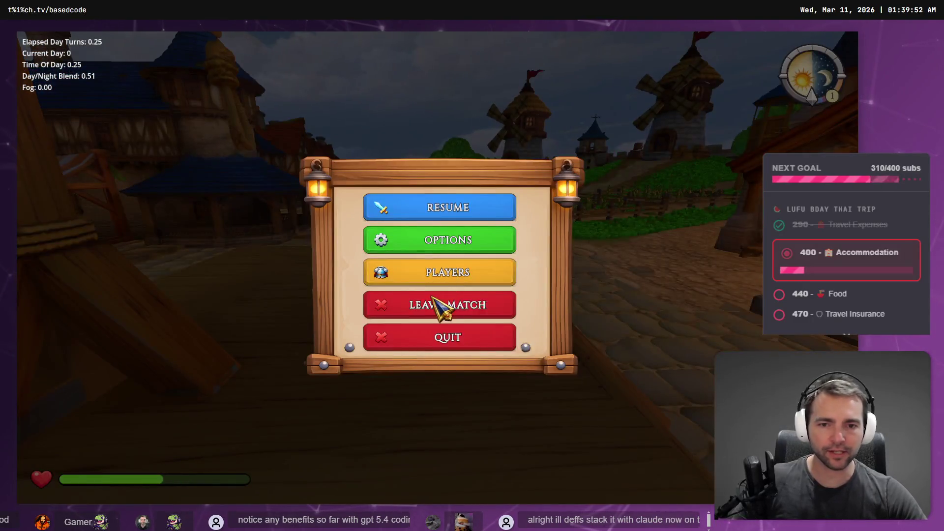
key("Escape")
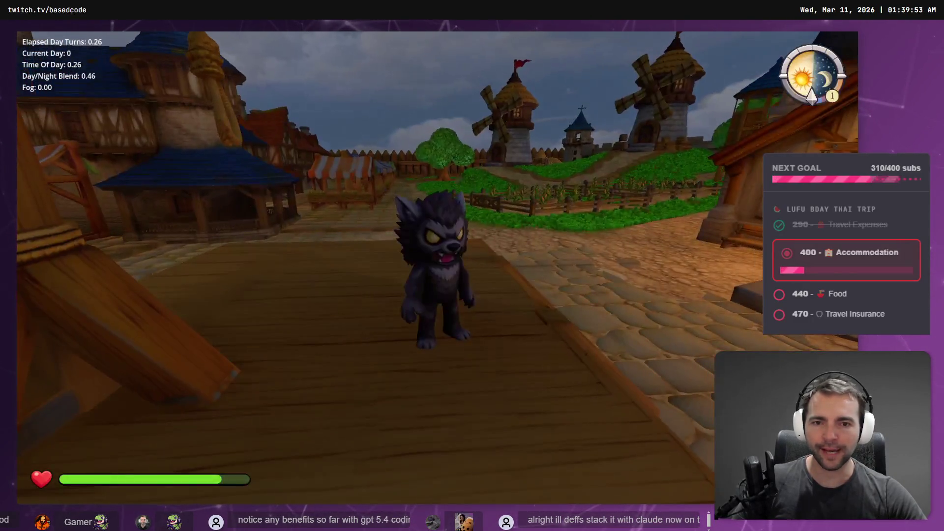
key("Escape")
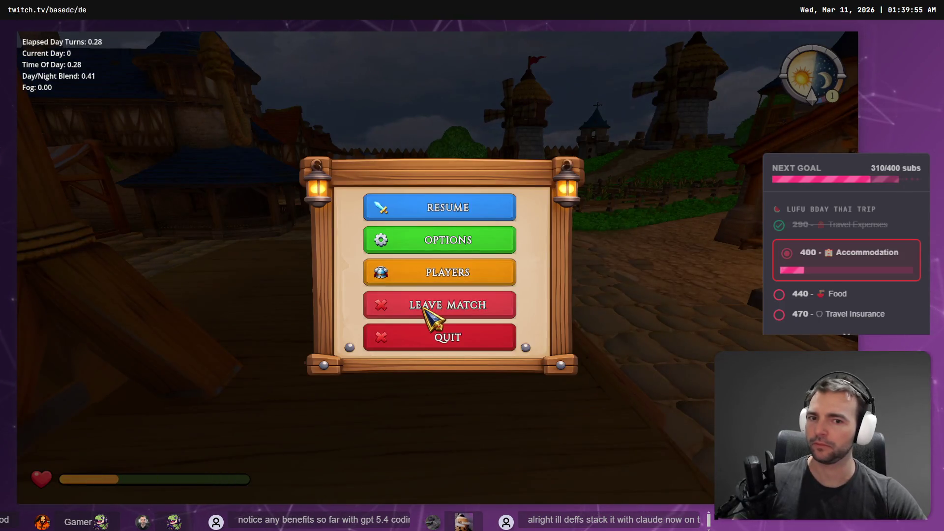
key("Escape")
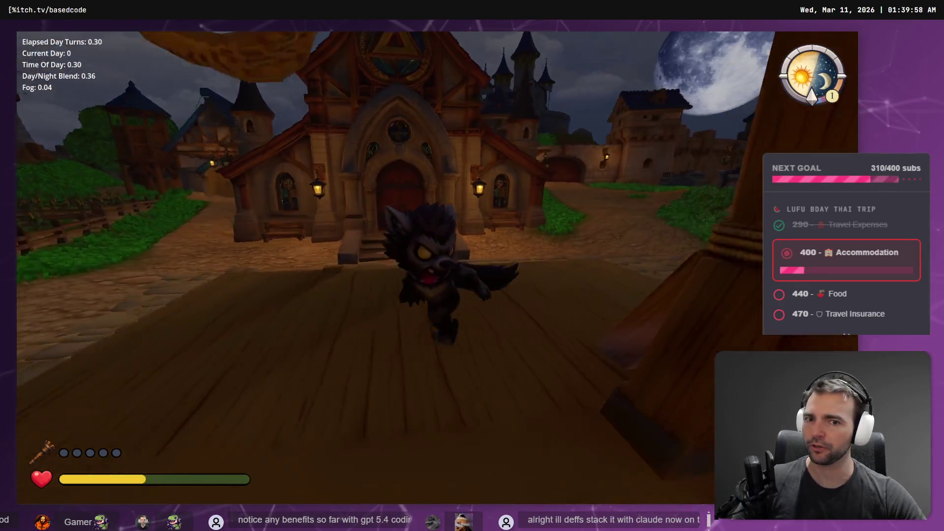
Run the character across the boardwalk onto the street, then quit from the pause menu
key("a")
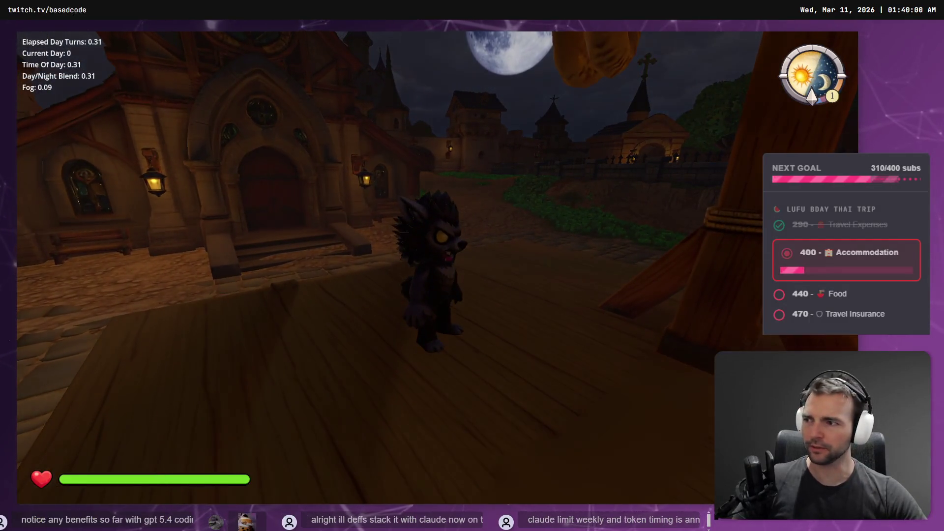
key("w")
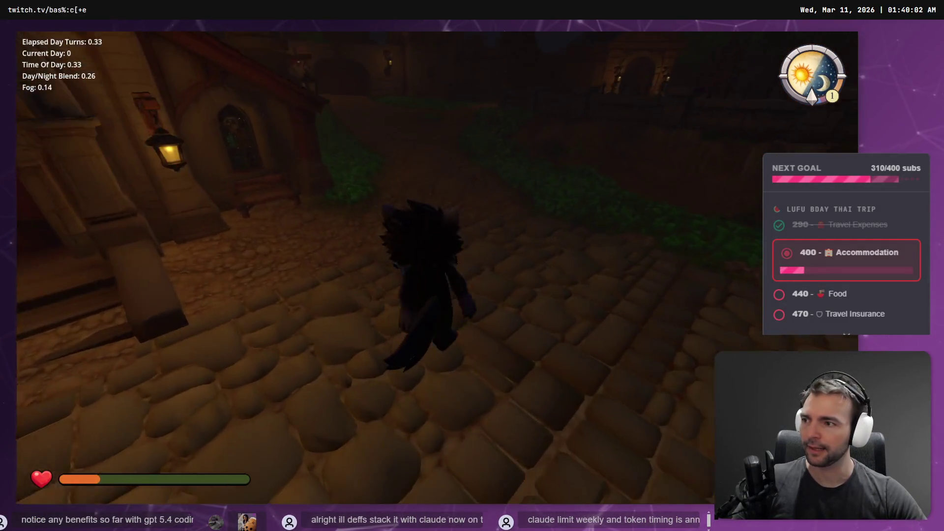
key("Escape")
key("Escape")
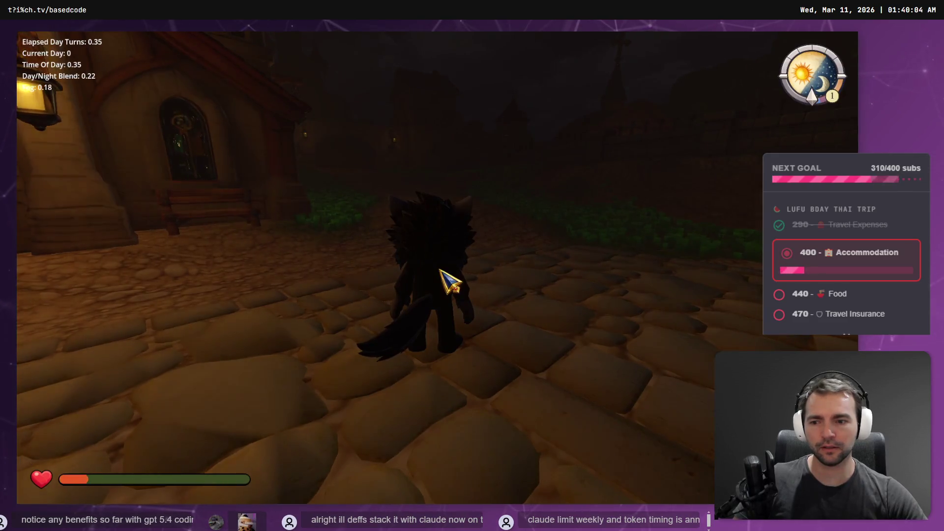
key("Escape")
left_click(434, 329)
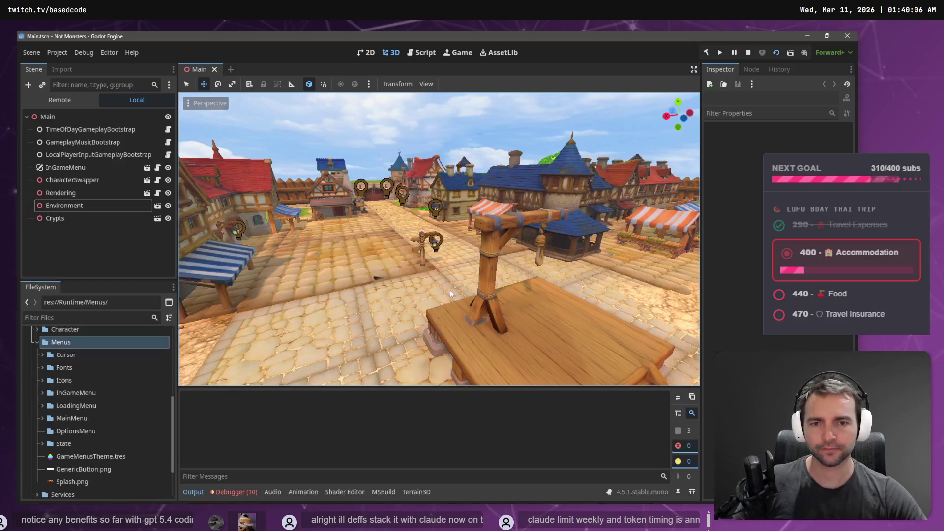
Clear the debugger's Errors list, then run and stop the game once more
left_click(237, 493)
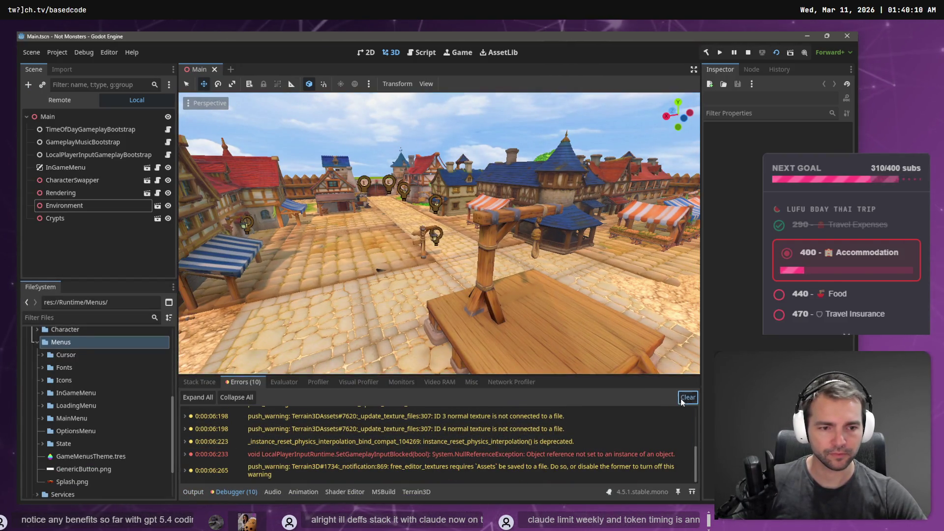
left_click(687, 397)
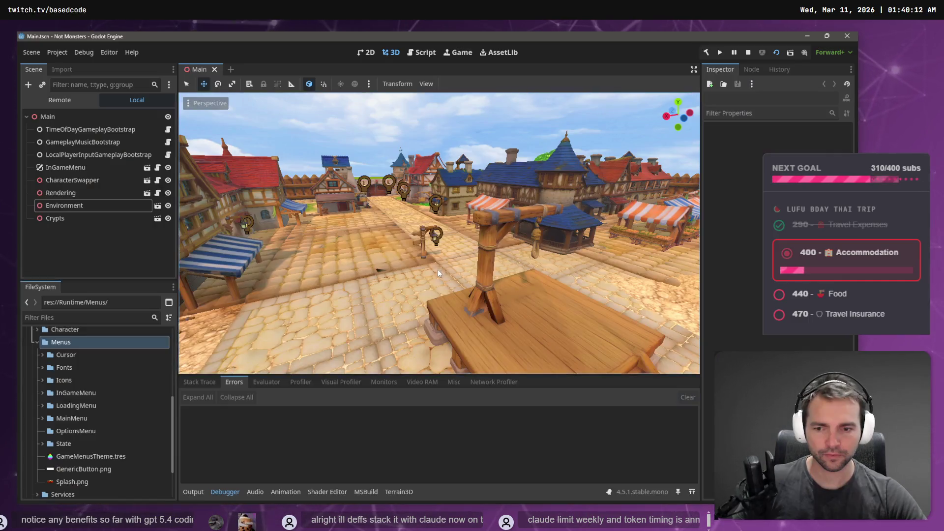
key("F5")
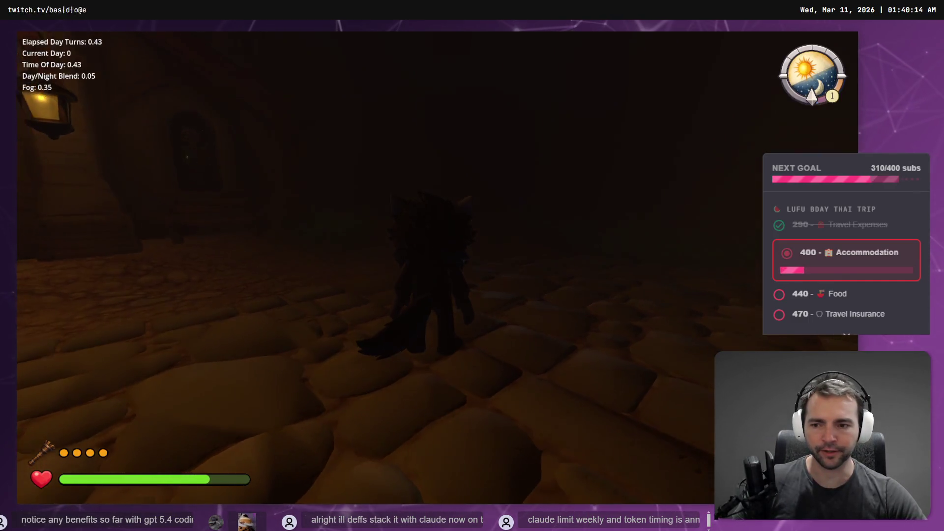
key("alt+F4")
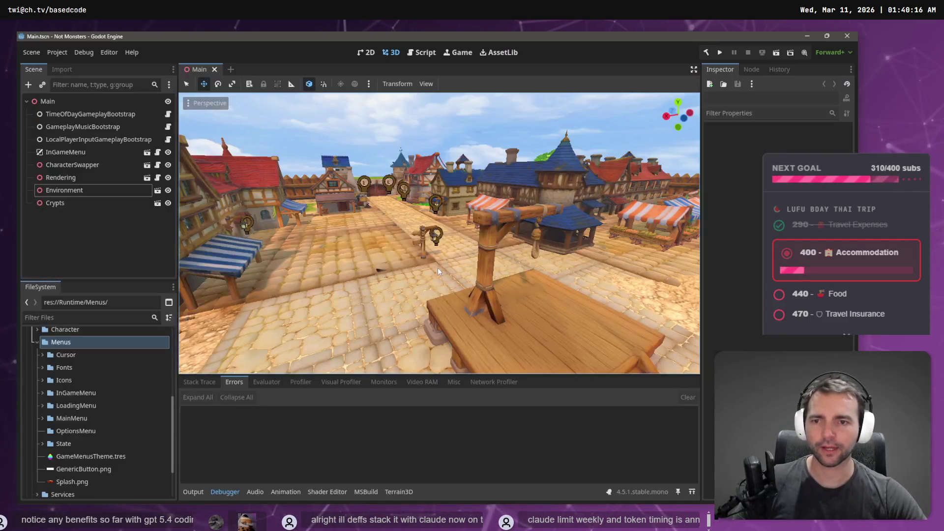
key("alt+Tab")
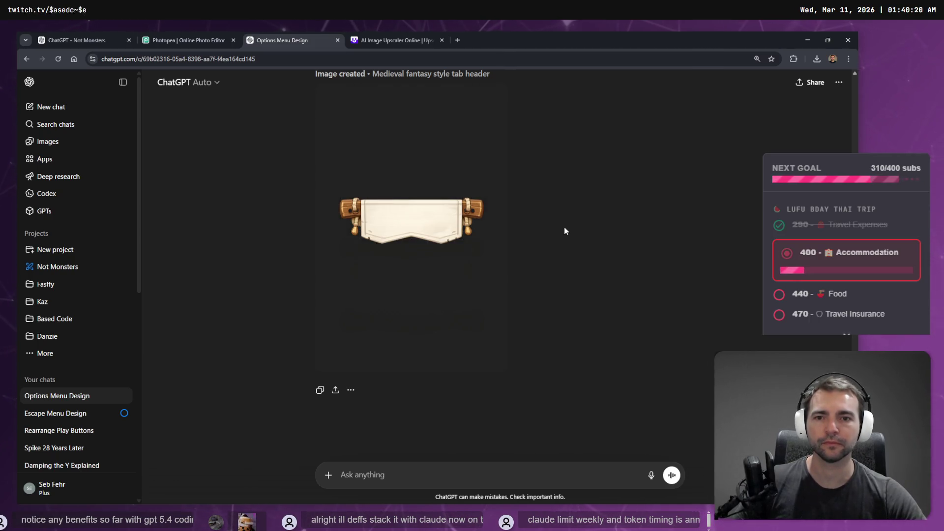
Review the cream scroll tab header image full size in the chat
scroll(565, 226, "up", 10)
scroll(550, 229, "up", 4)
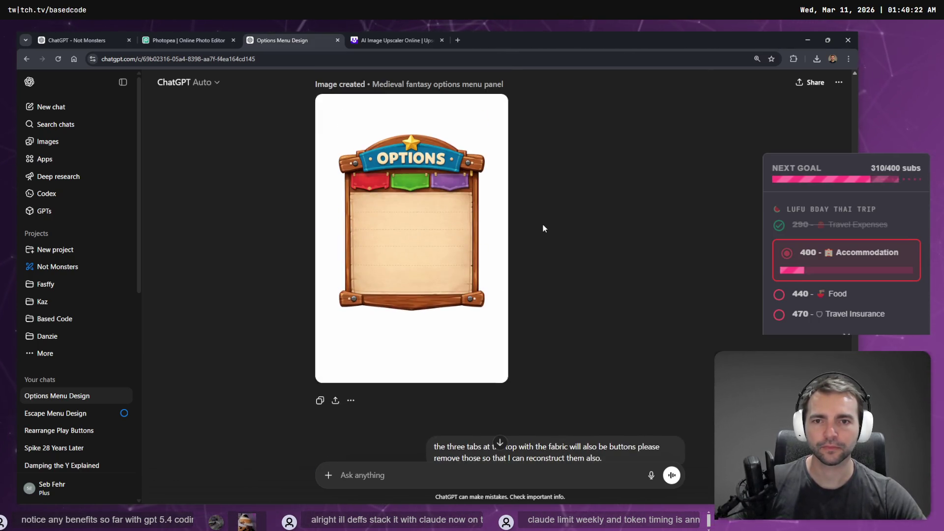
scroll(541, 228, "down", 15)
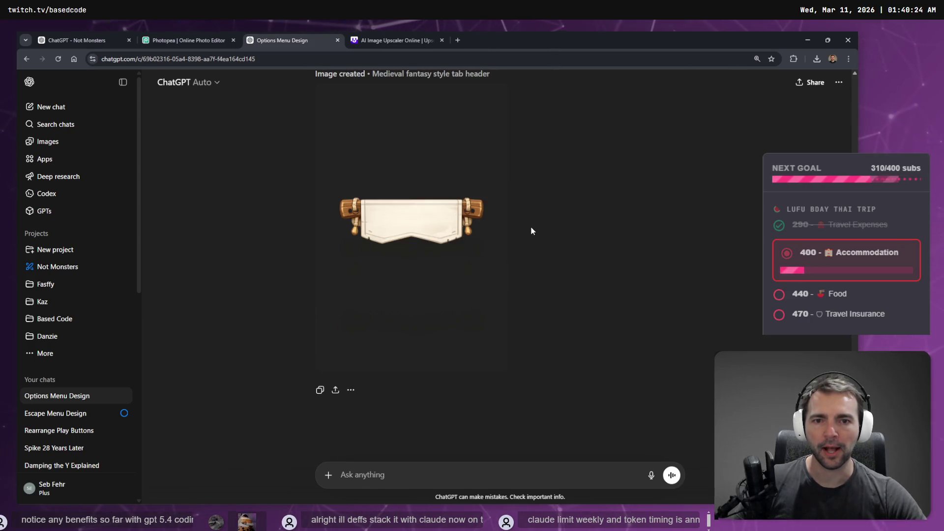
scroll(532, 228, "up", 15)
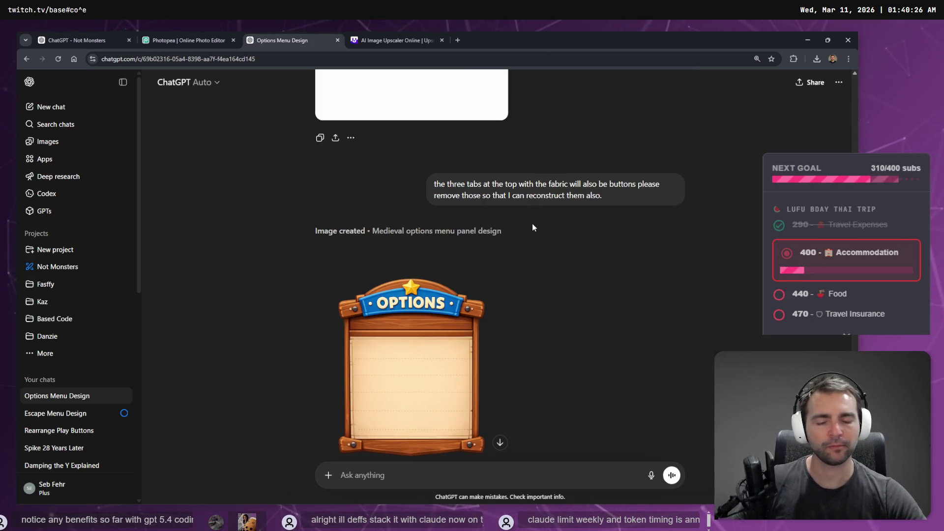
scroll(532, 227, "down", 6)
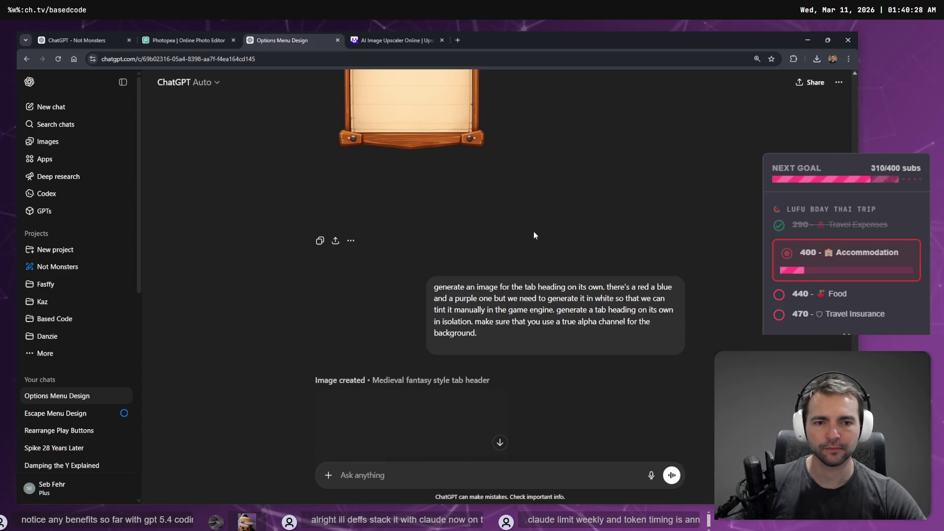
scroll(533, 235, "down", 5)
left_click(483, 304)
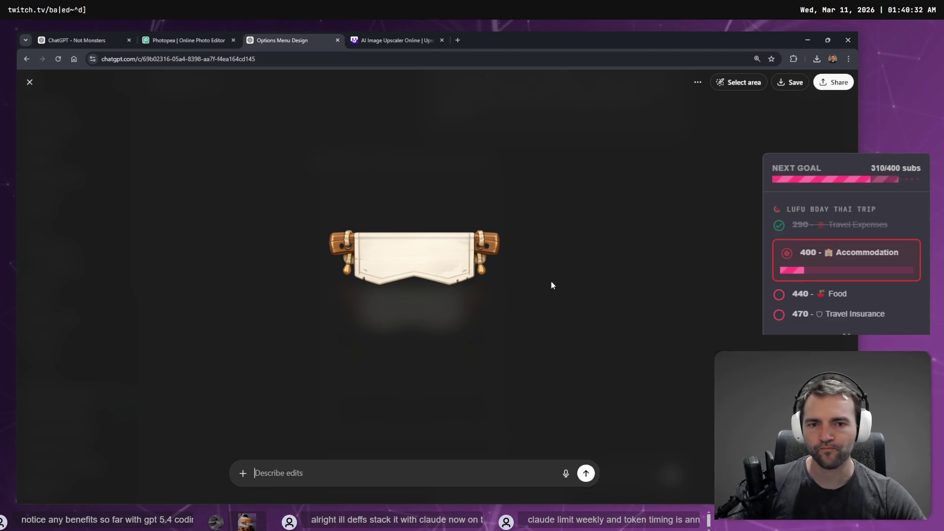
key("Escape")
scroll(552, 282, "up", 10)
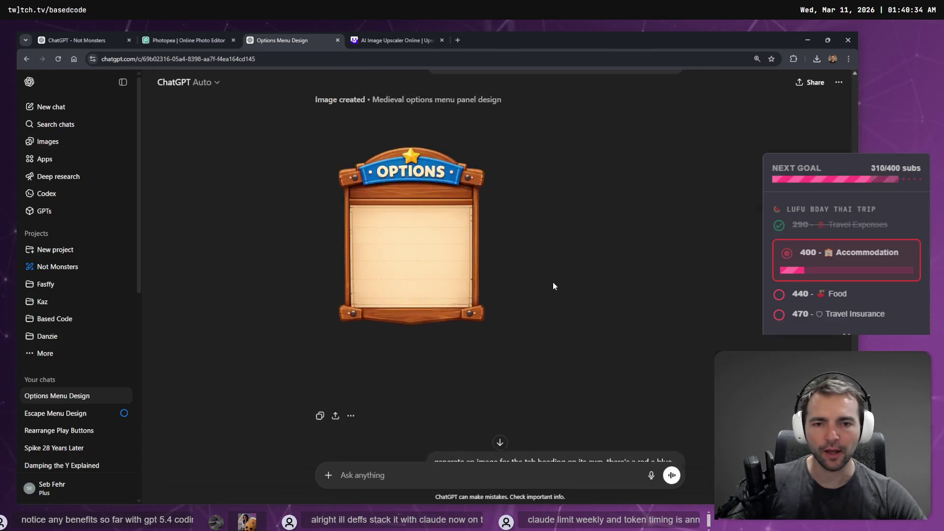
scroll(580, 307, "up", 7)
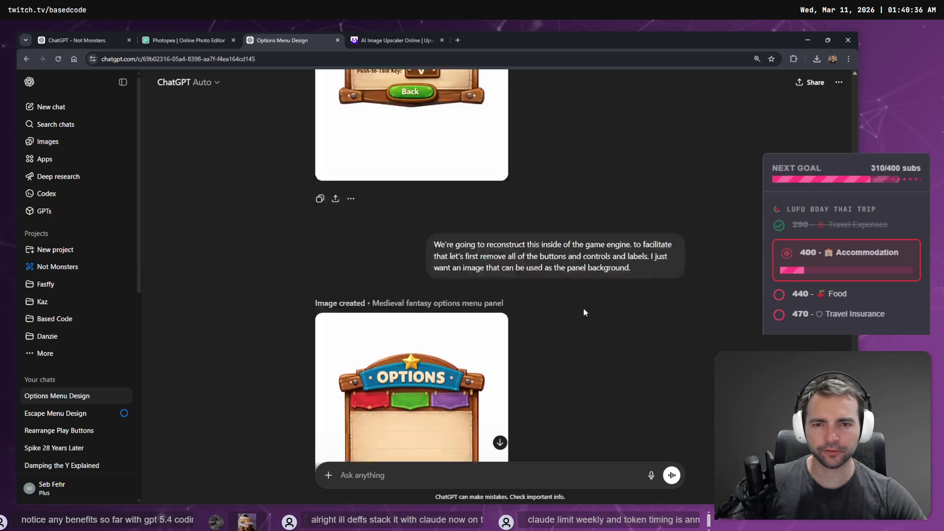
scroll(386, 402, "down", 12)
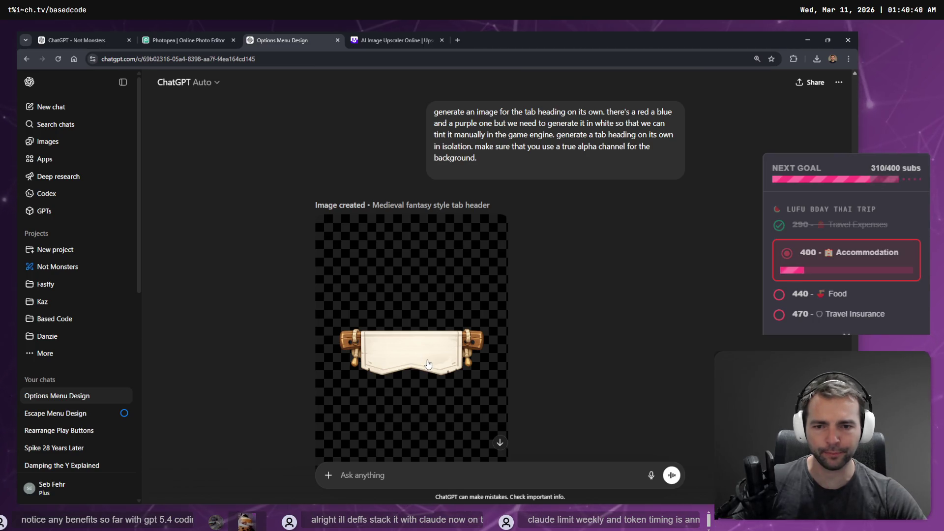
scroll(428, 362, "up", 2)
scroll(428, 361, "up", 5)
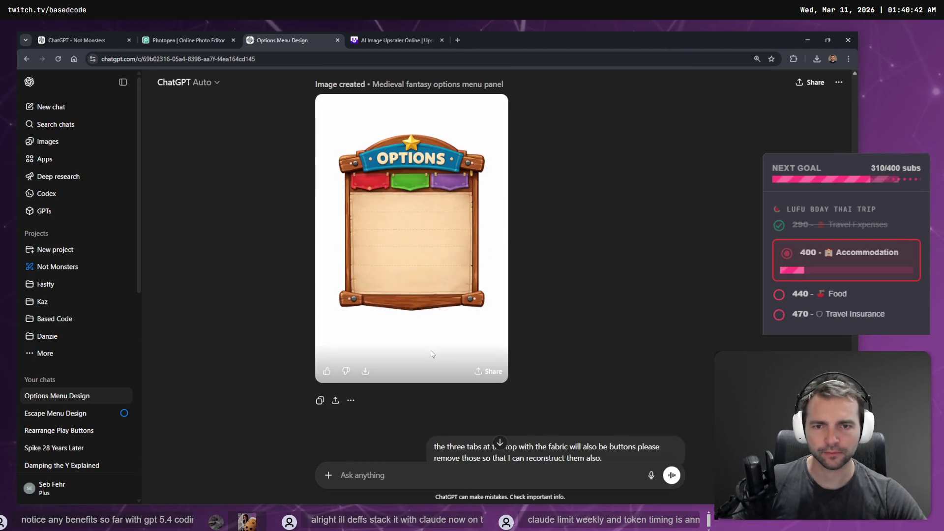
scroll(431, 353, "down", 8)
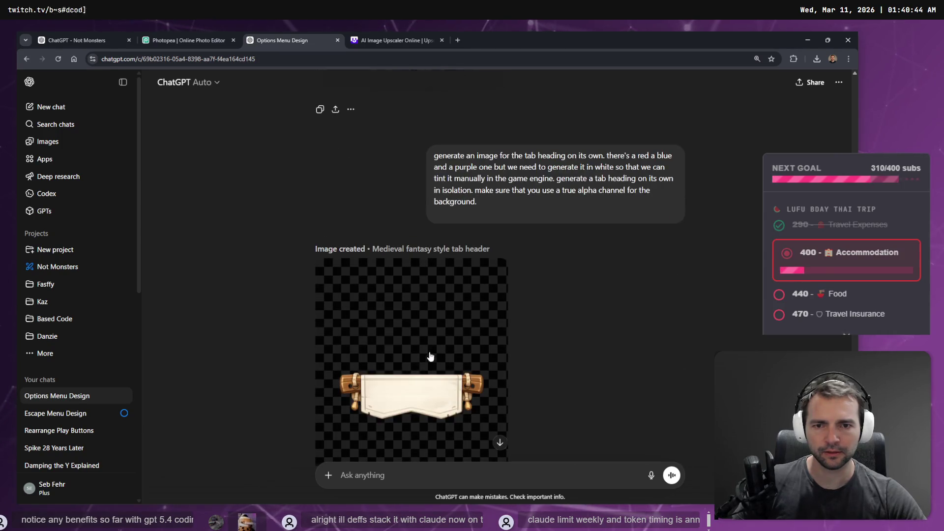
Dictate the prompt 'remove the wood parts from this.' into the chat box
key("super+h")
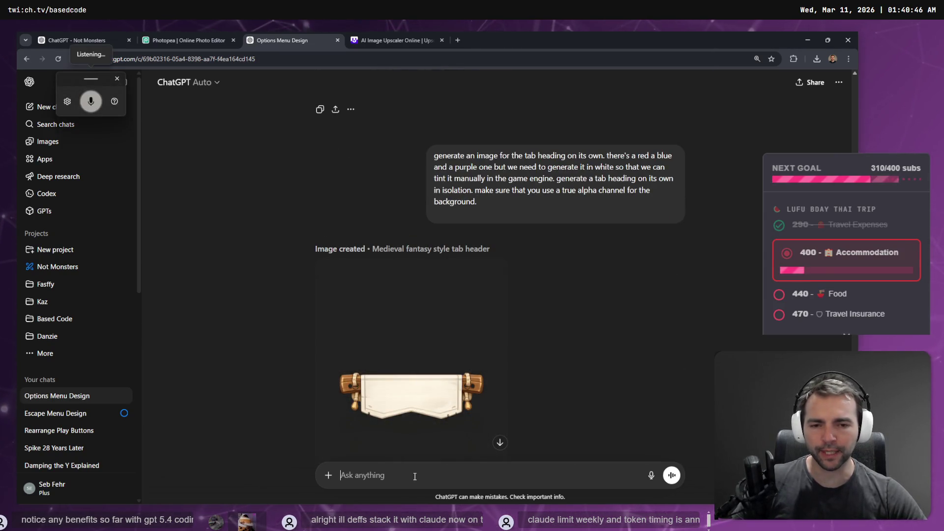
type("remove the wood P")
key("BackSpace")
type("pots from")
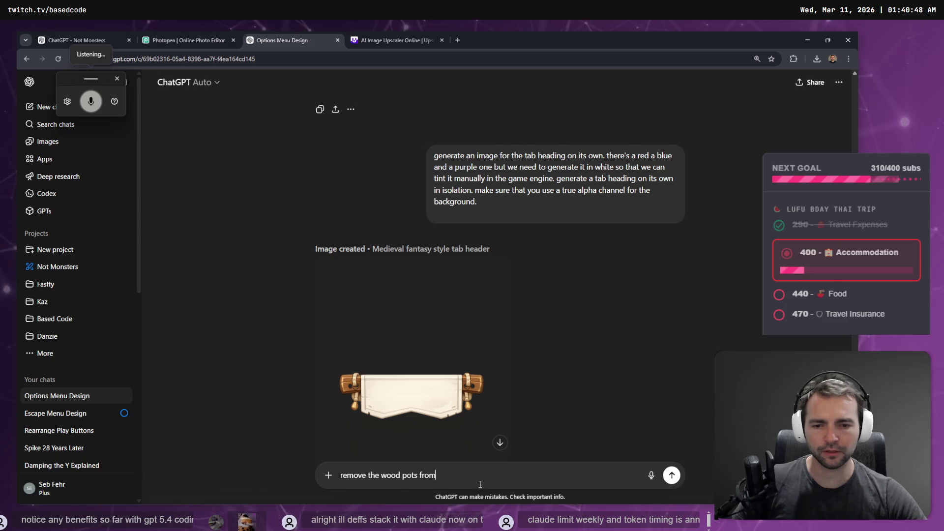
type("pars")
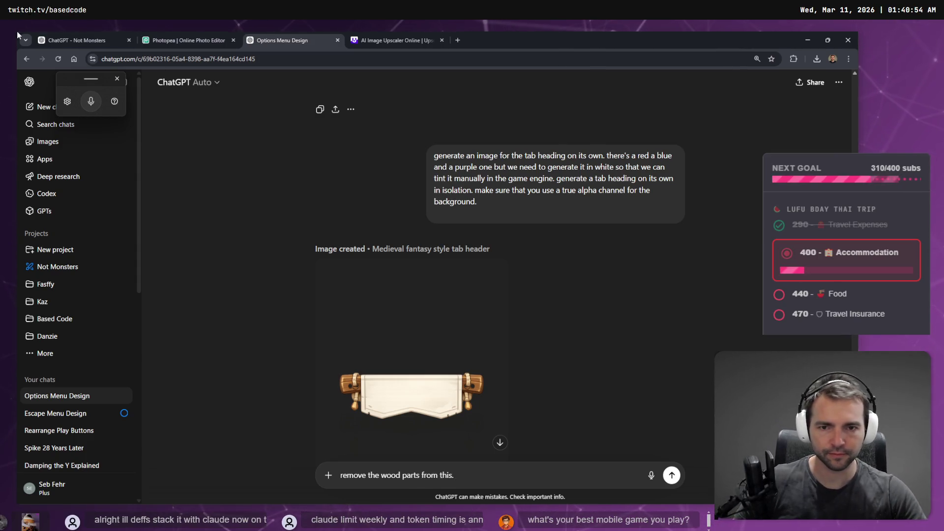
scroll(544, 270, "up", 10)
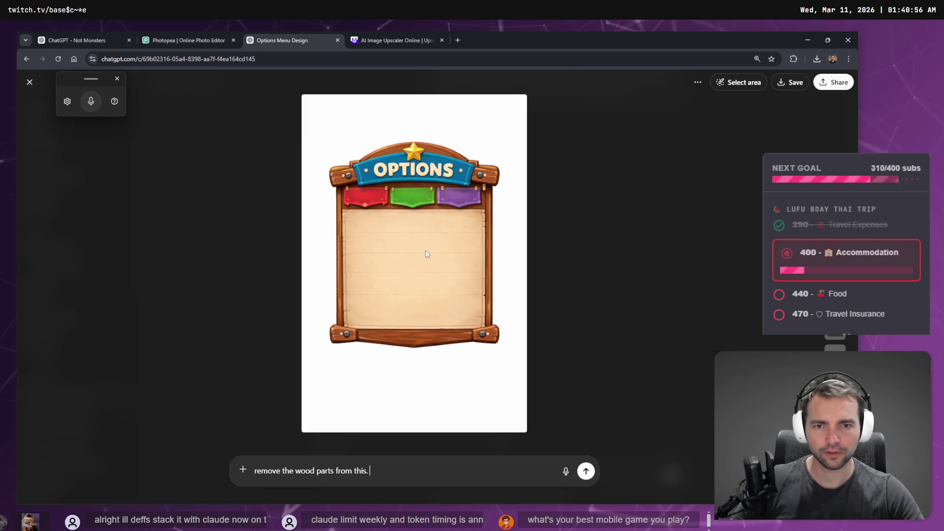
Select the green tab area in the options panel image and attach it to the prompt
left_click(426, 250)
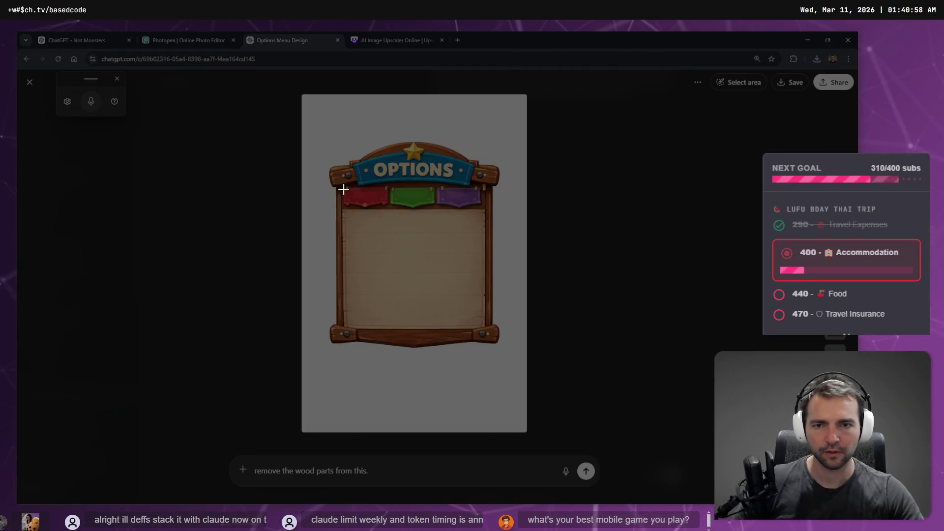
left_click_drag(388, 186, 437, 209)
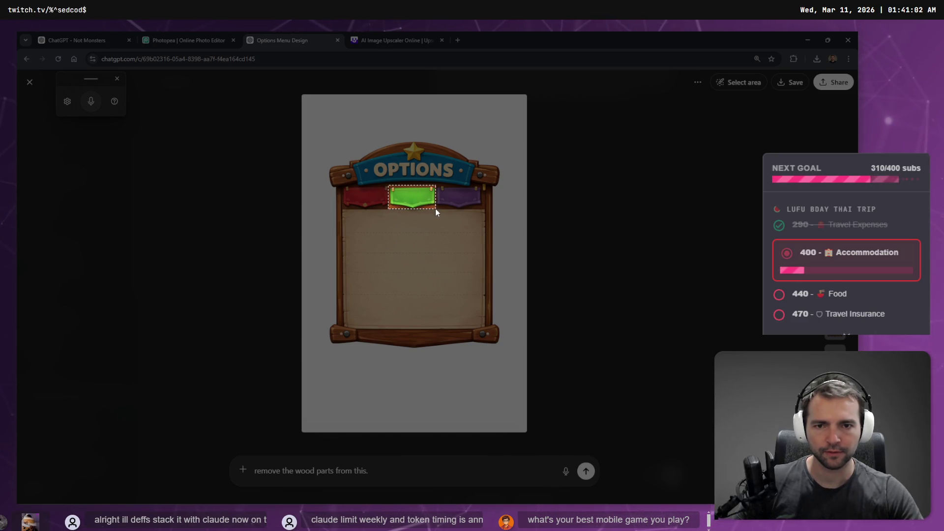
key("alt+Tab")
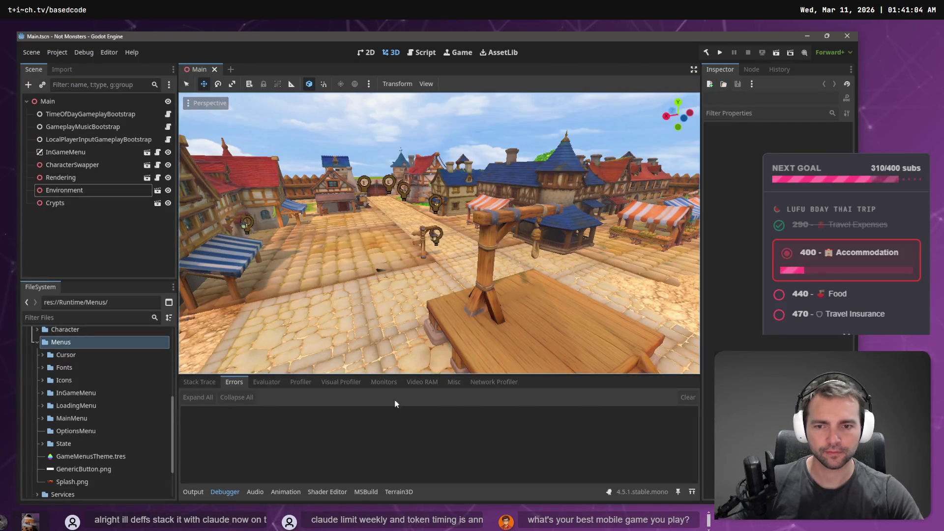
key("alt+Tab")
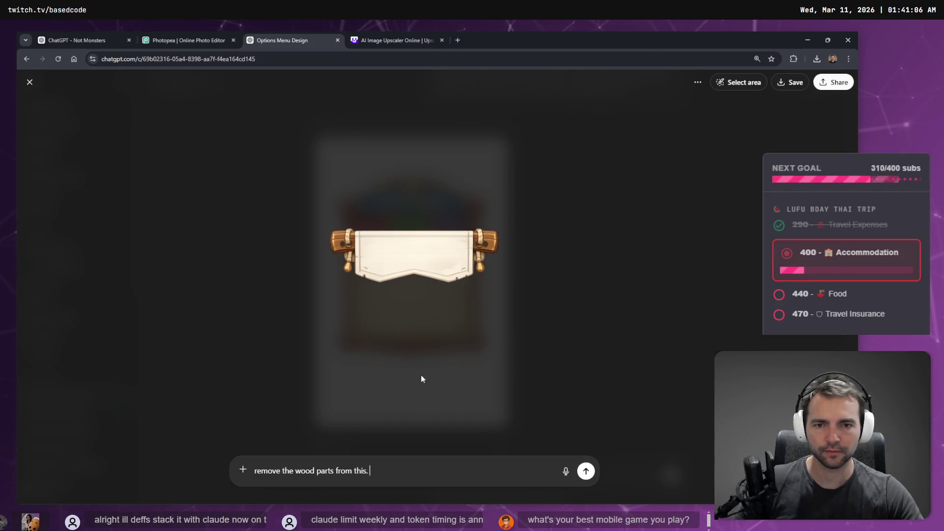
key("Return")
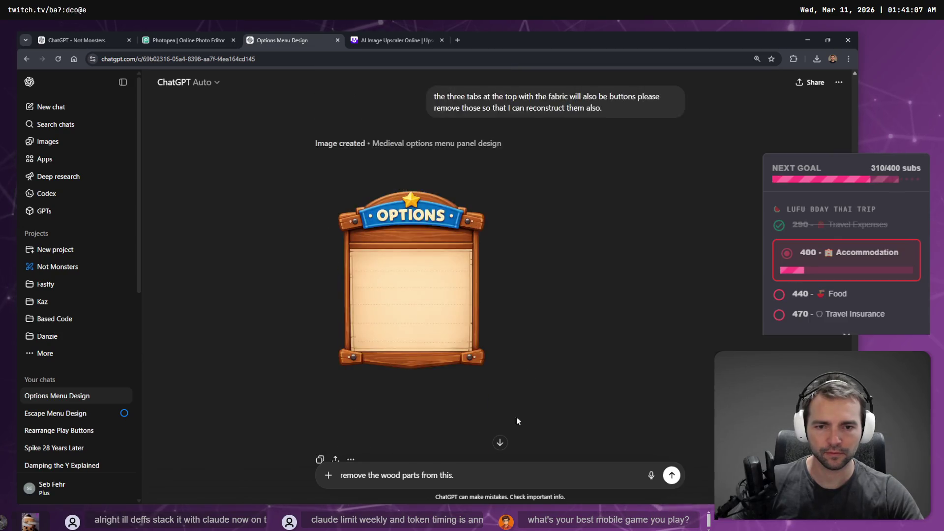
Dictate the request to drop the wood parts but keep the colour, and send it
scroll(503, 420, "down", 5)
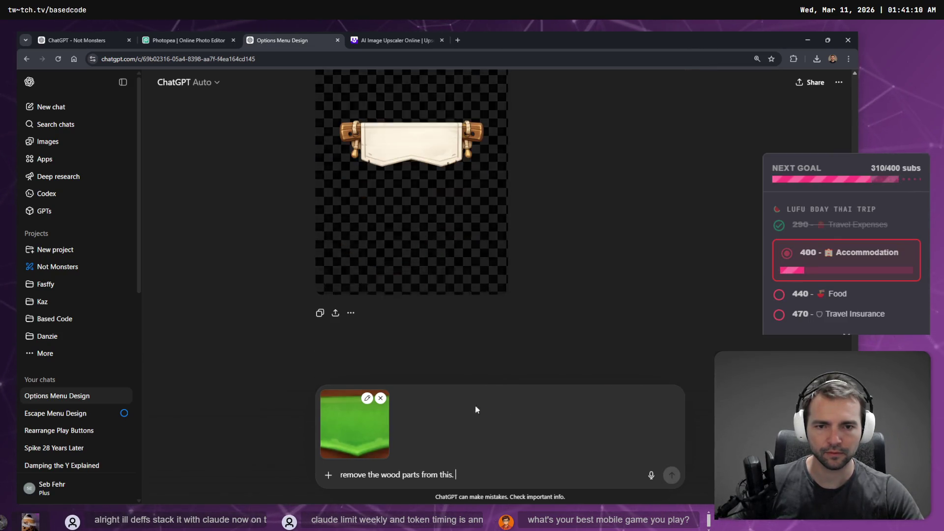
key("super+h")
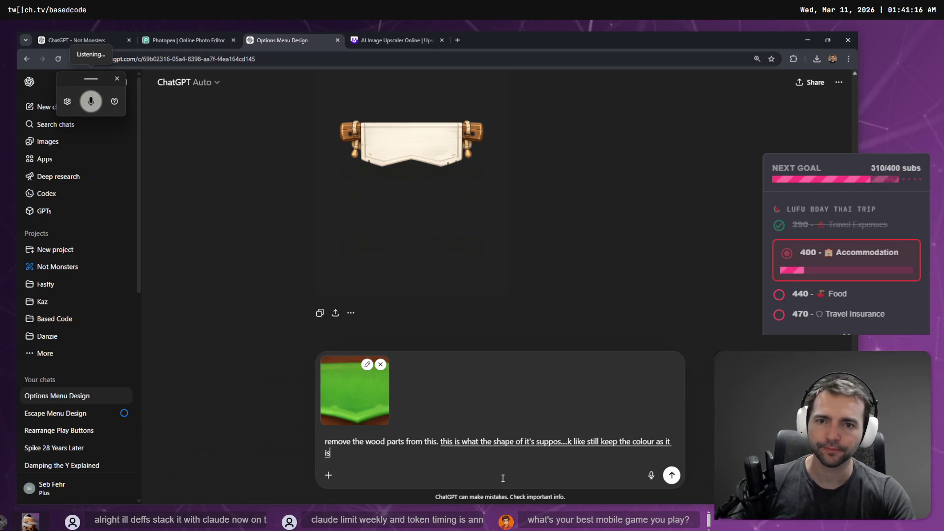
key("Return")
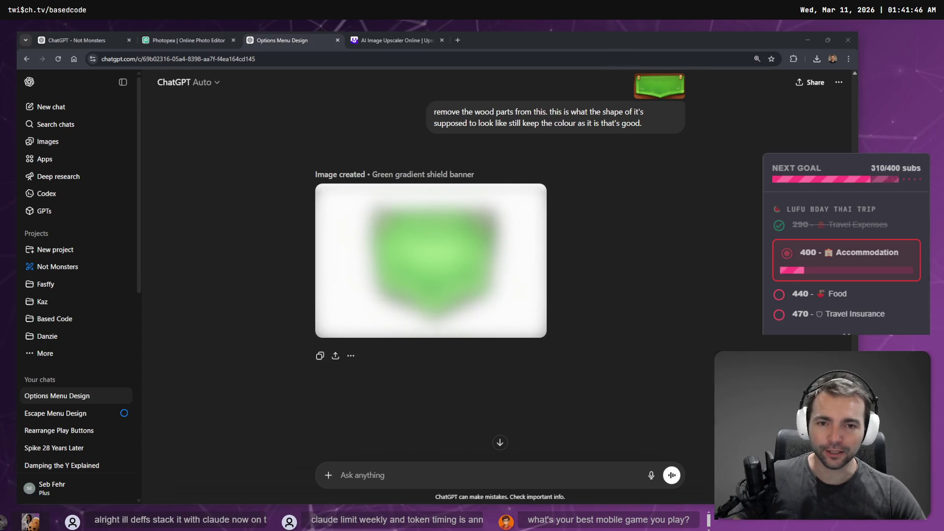
Preview the green shield banner, then dictate 'this needs to be white so that we can adjust the colour in Engine'
left_click(371, 309)
key("Escape")
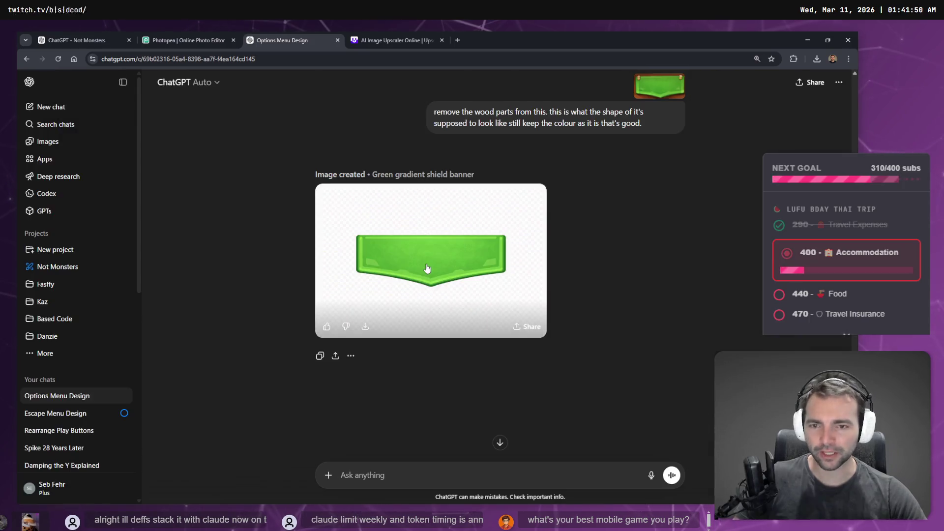
scroll(647, 206, "up", 7)
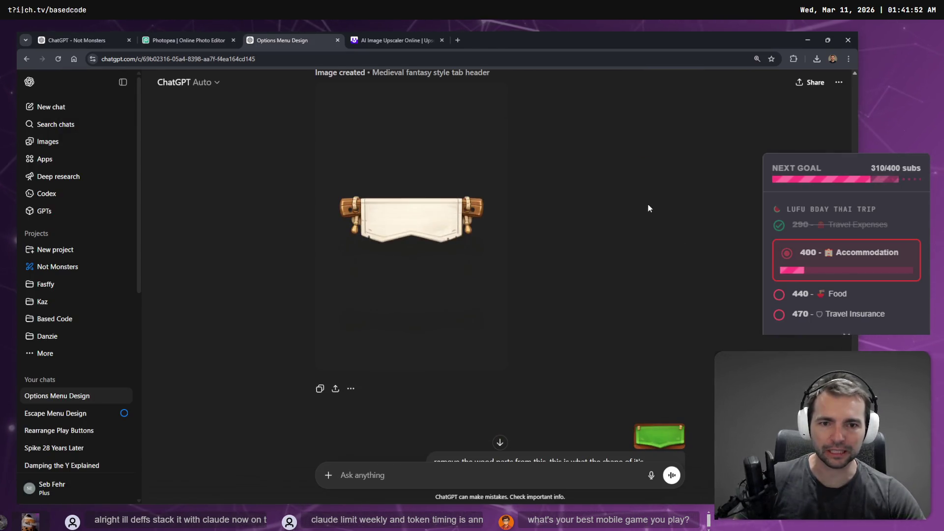
scroll(612, 247, "down", 3)
scroll(511, 369, "down", 1)
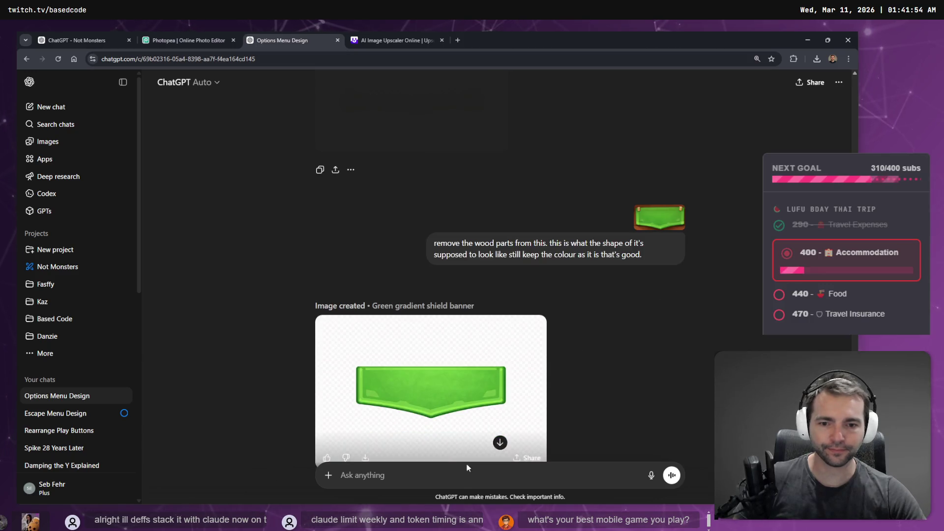
key("super+h")
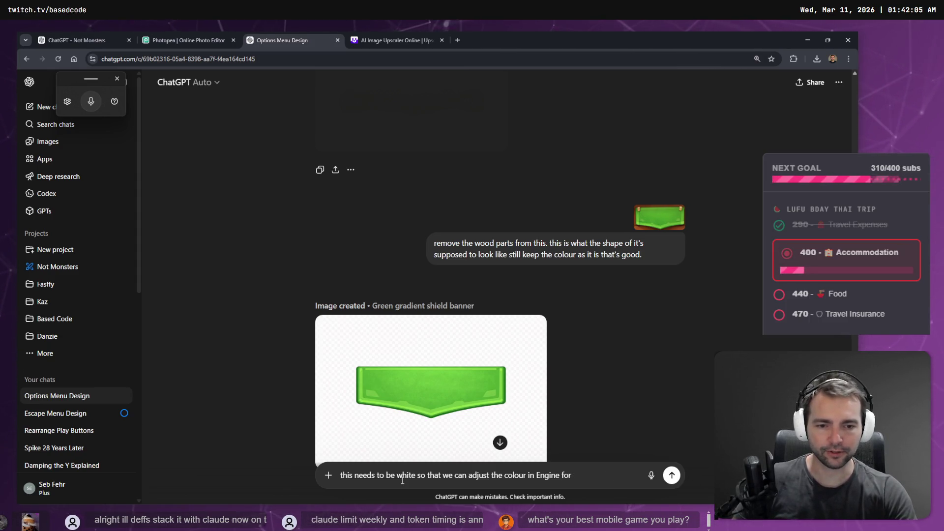
Send the white-banner request and compare the green banner with the earlier options panel image
key("Return")
scroll(551, 225, "up", 6)
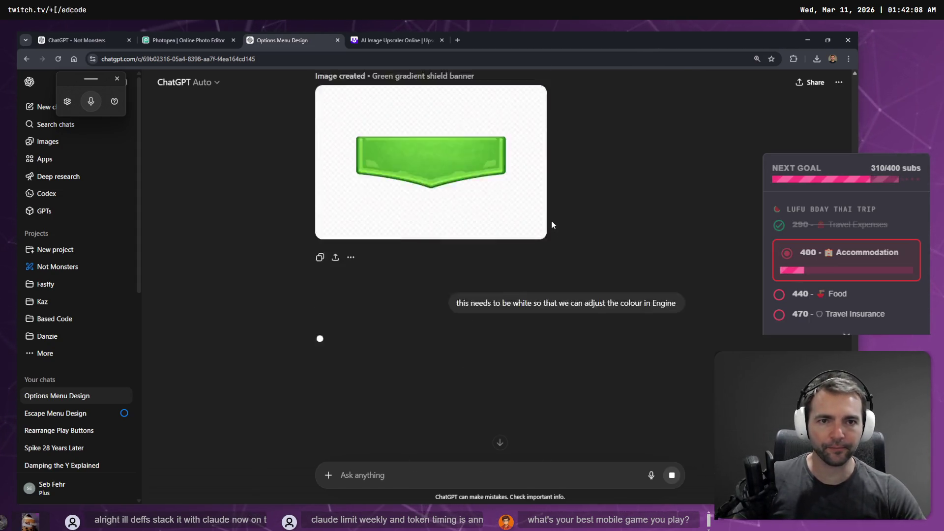
scroll(552, 225, "up", 1)
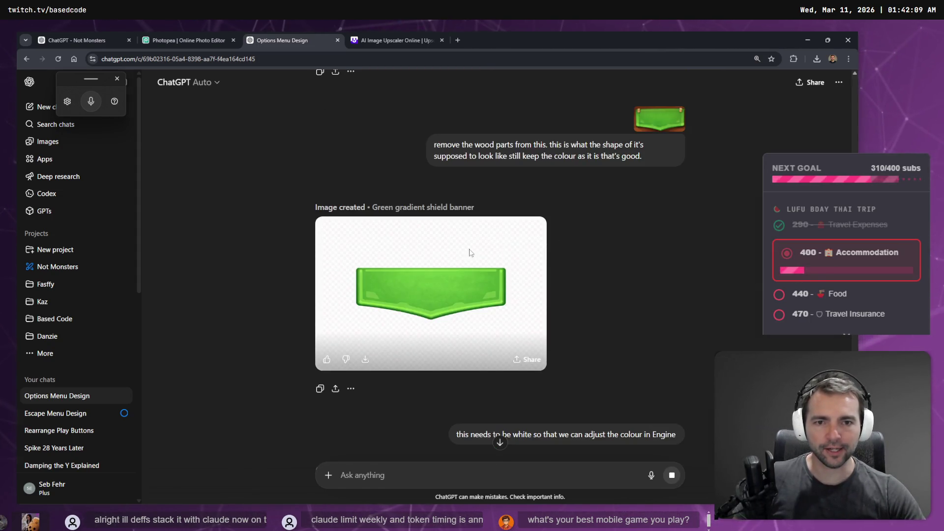
left_click(469, 255)
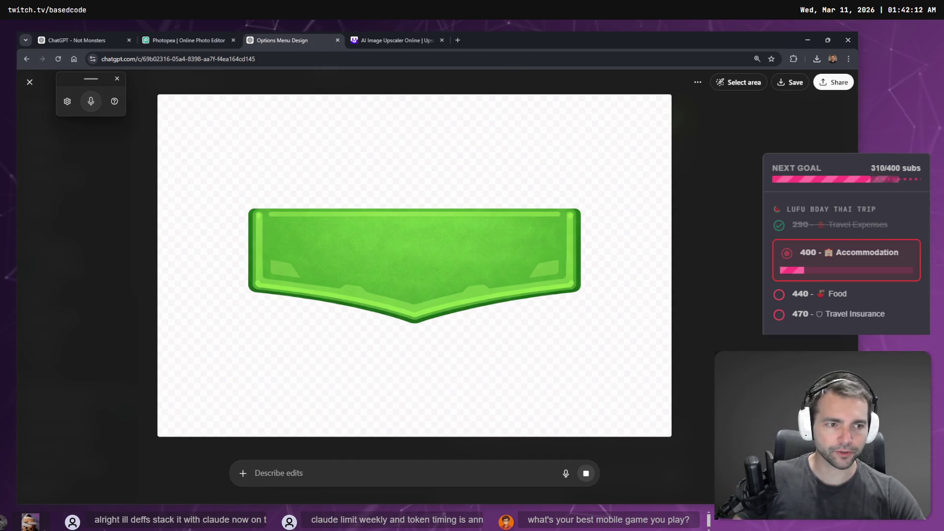
key("Left")
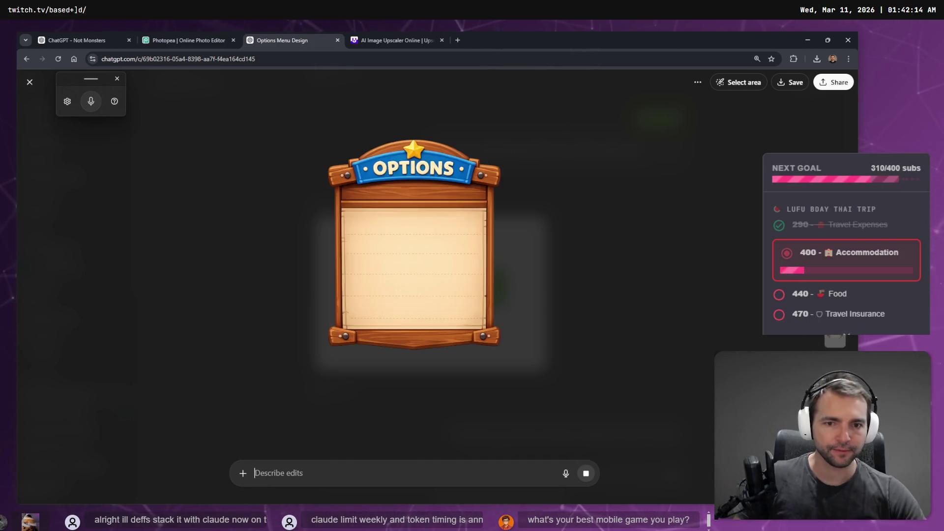
key("Escape")
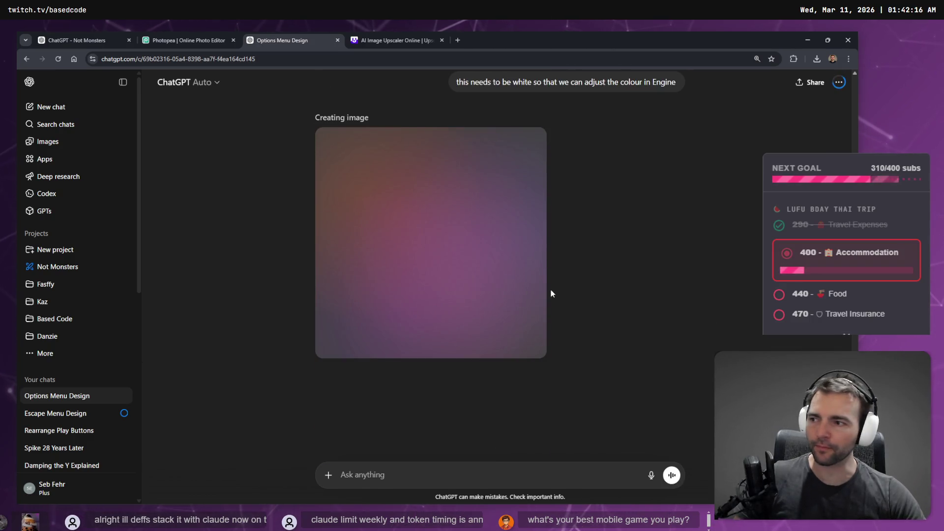
scroll(391, 225, "up", 6)
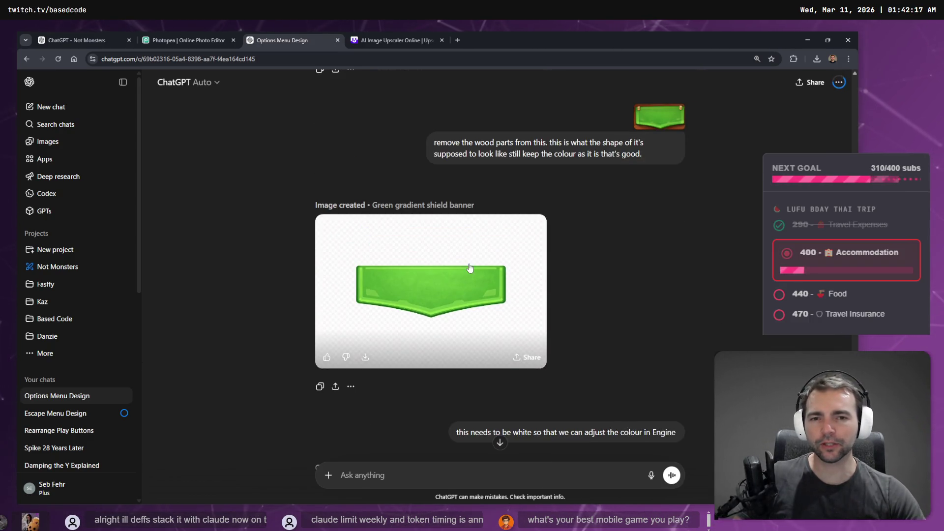
left_click(470, 268)
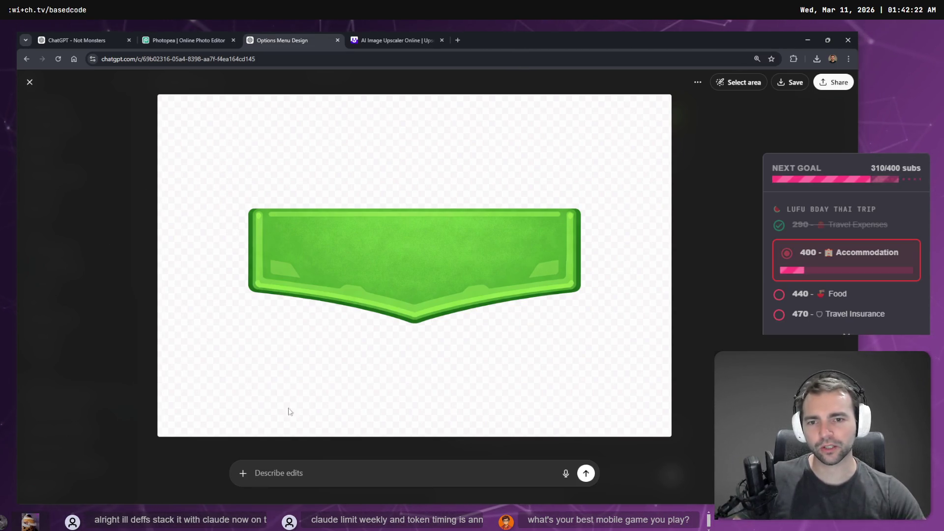
left_click(677, 242)
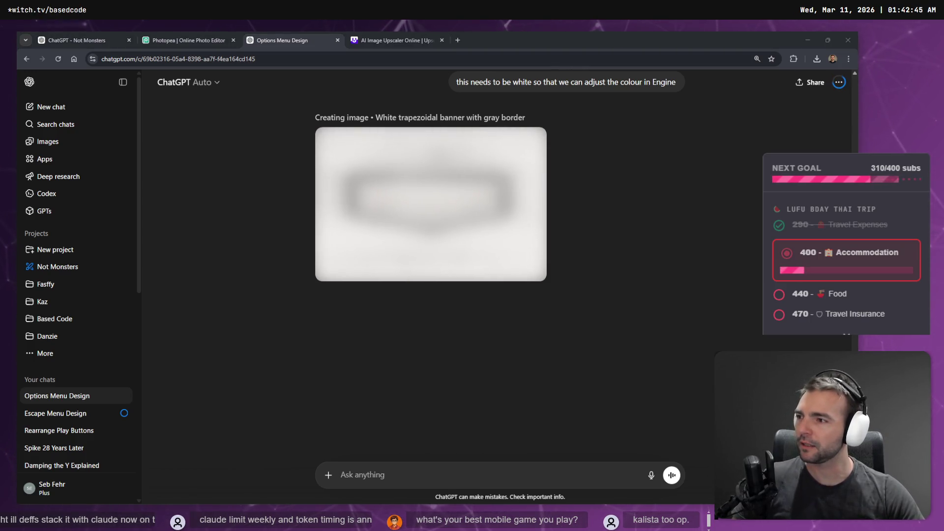
Search Google for 'kalista' in a new tab, then close it to return to ChatGPT
left_click(224, 239)
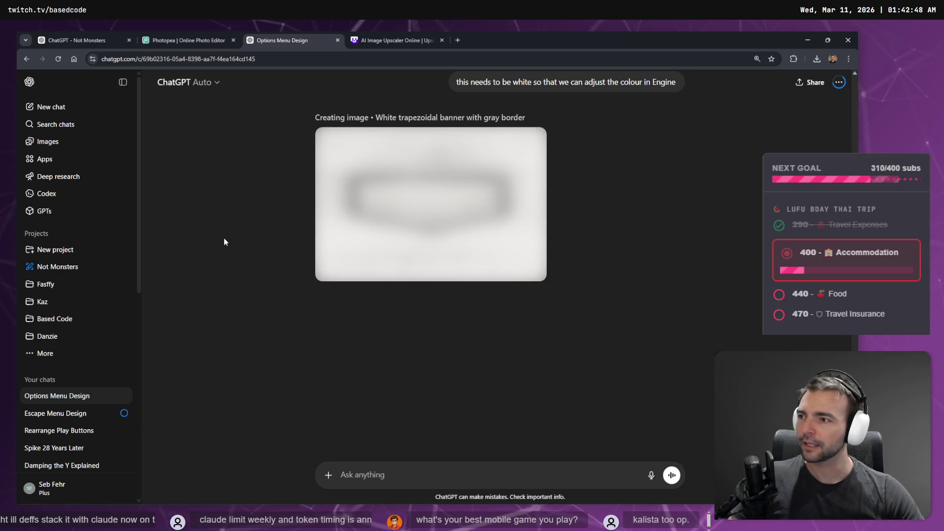
key("ctrl+t")
type("kalista")
key("Return")
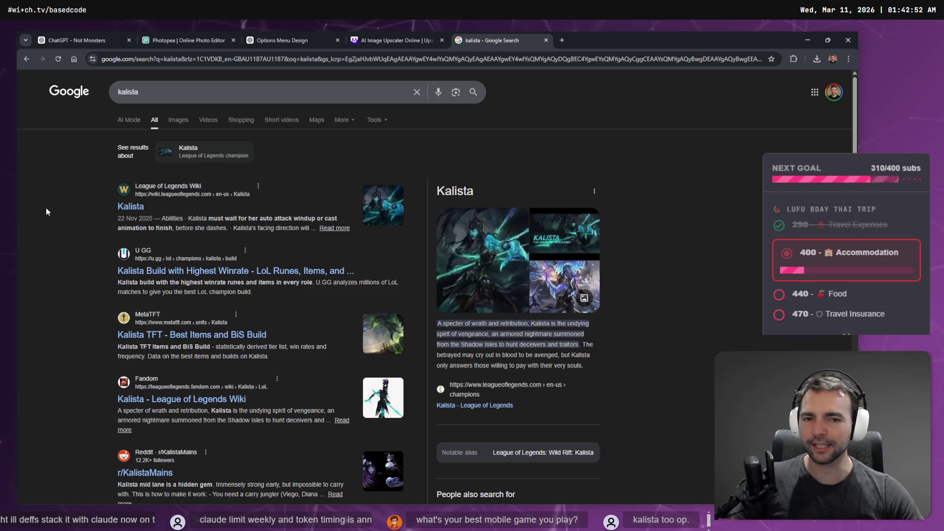
scroll(428, 335, "down", 3)
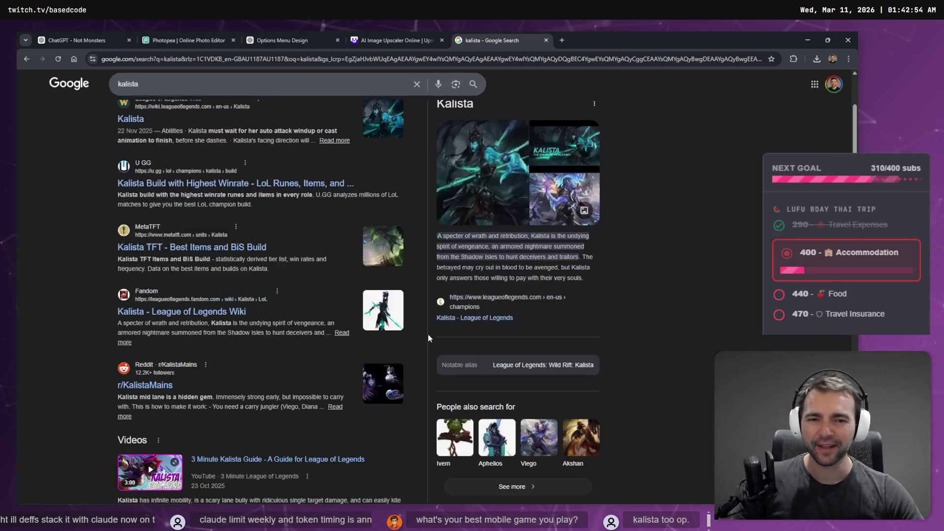
key("ctrl+w")
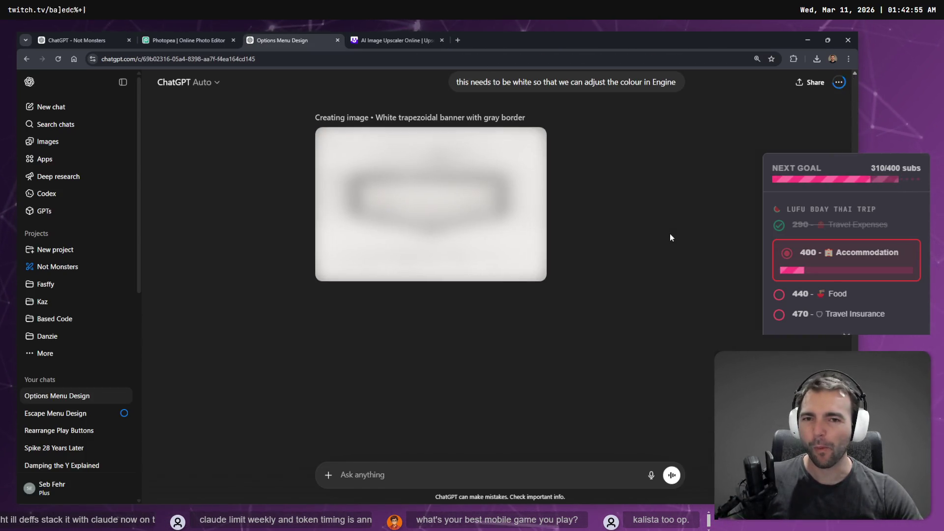
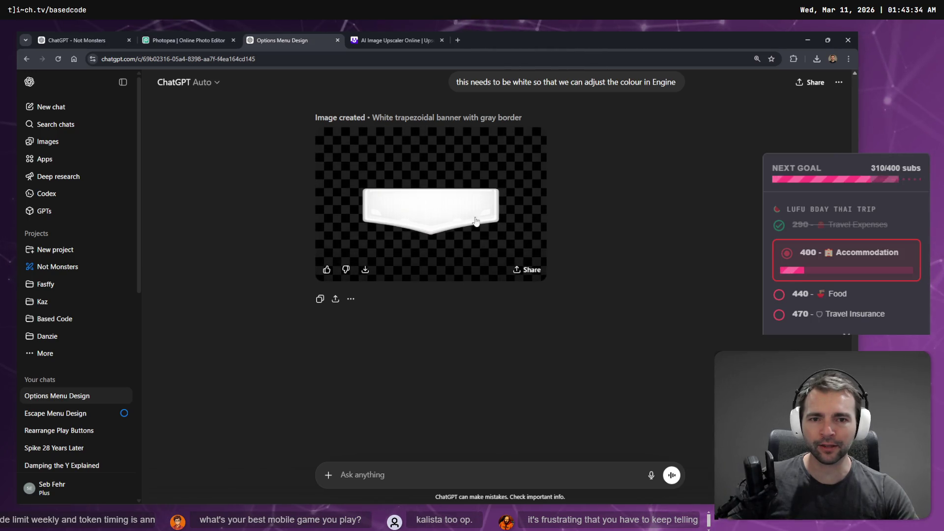
View the generated white banner at full size and copy it to the clipboard
left_click(485, 271)
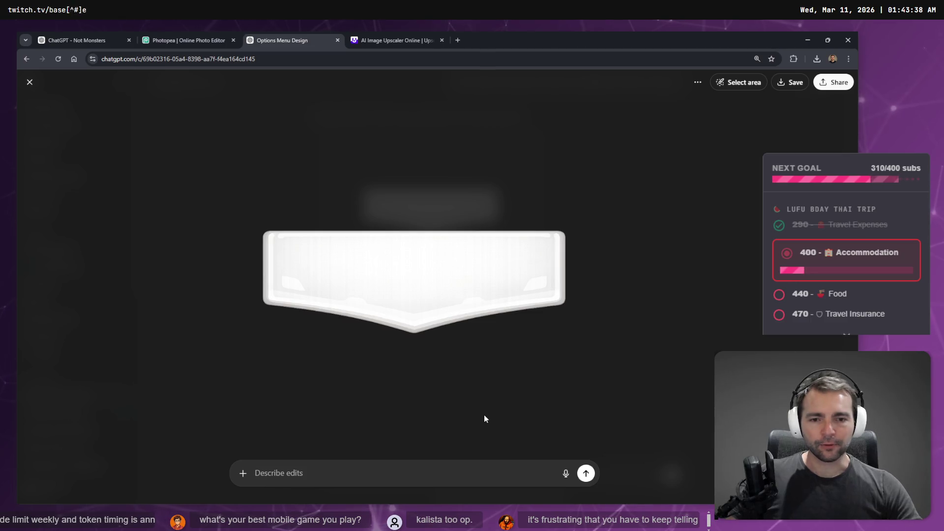
key("Escape")
left_click(471, 229)
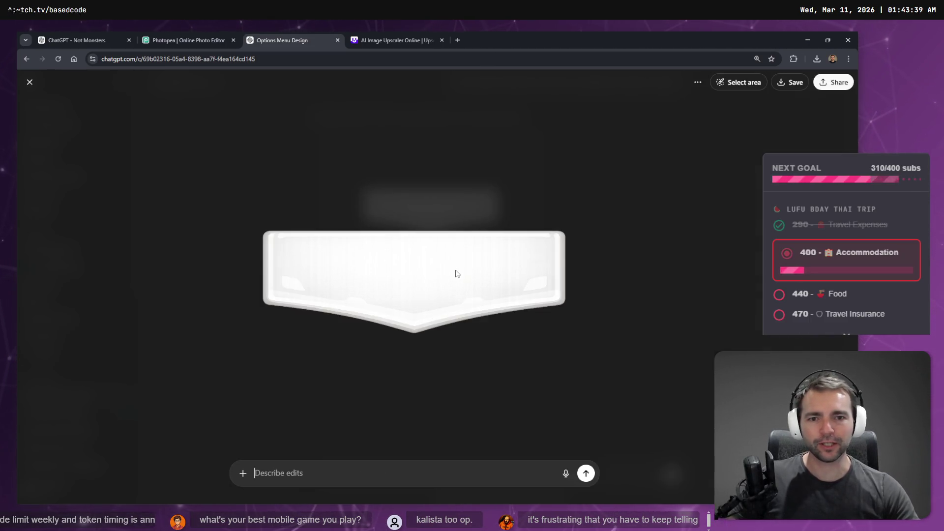
right_click(456, 271)
left_click(506, 307)
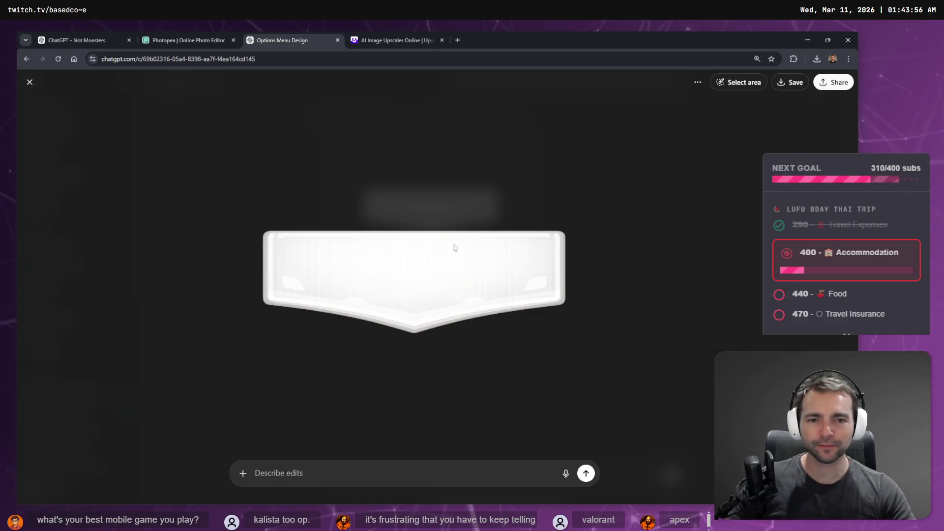
key("Escape")
Scroll through the ChatGPT conversation and briefly toggle voice dictation in the message box
scroll(547, 258, "up", 3)
scroll(557, 258, "down", 3)
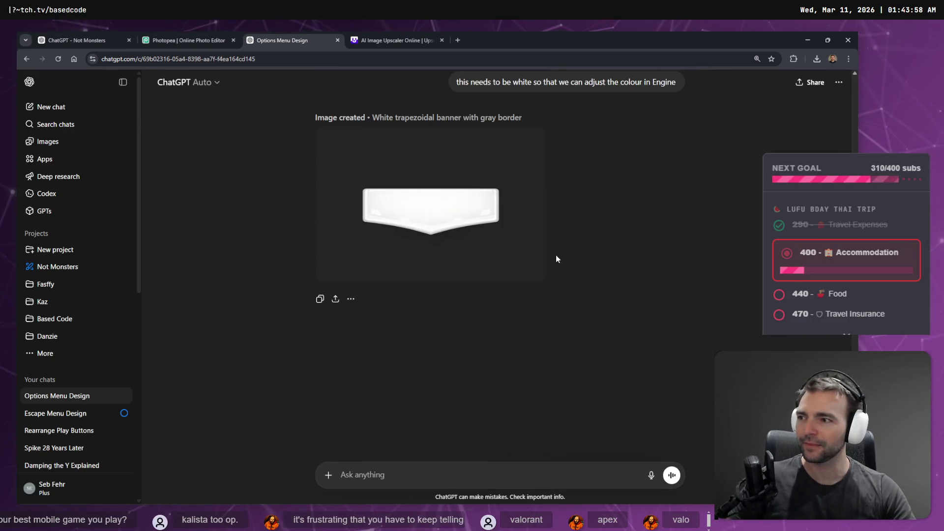
scroll(505, 263, "up", 7)
scroll(549, 276, "up", 5)
scroll(539, 282, "down", 5)
scroll(552, 293, "up", 3)
scroll(551, 293, "up", 6)
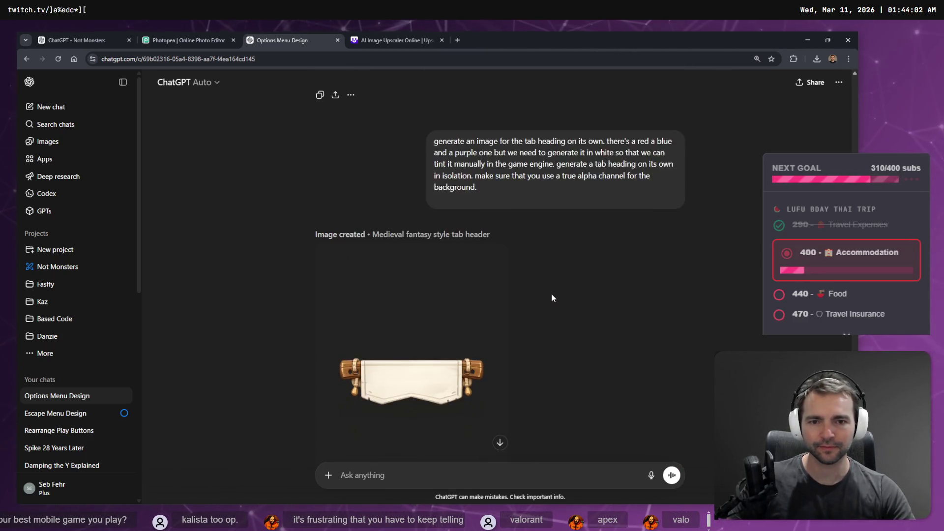
scroll(570, 271, "down", 15)
scroll(586, 244, "up", 3)
scroll(586, 244, "up", 4)
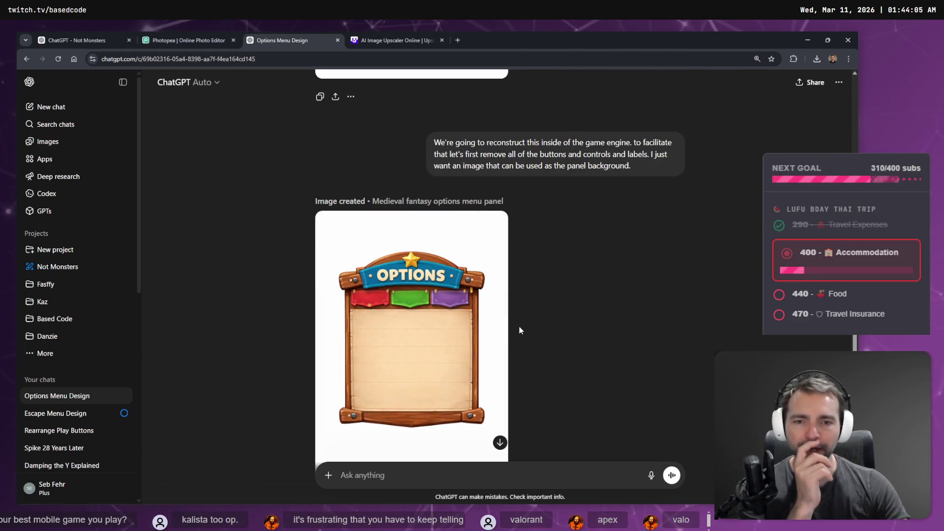
scroll(617, 313, "down", 10)
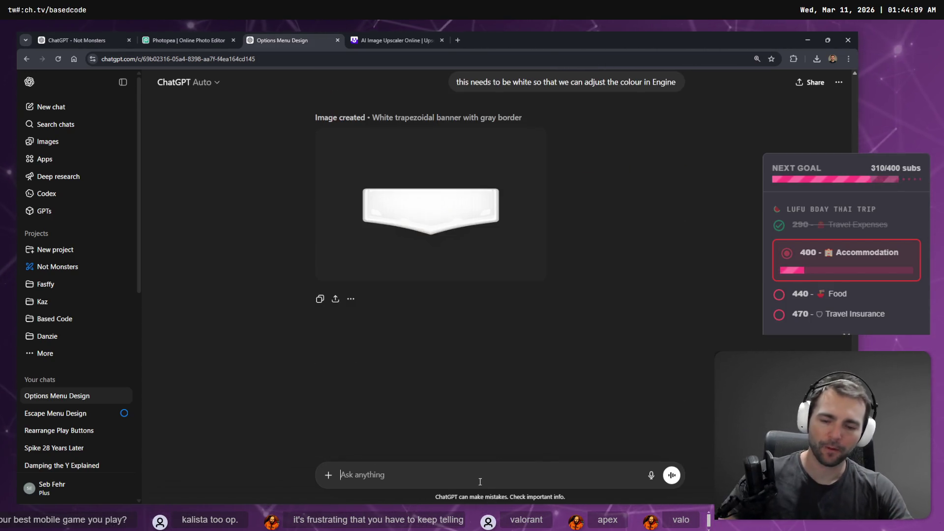
key("super+h")
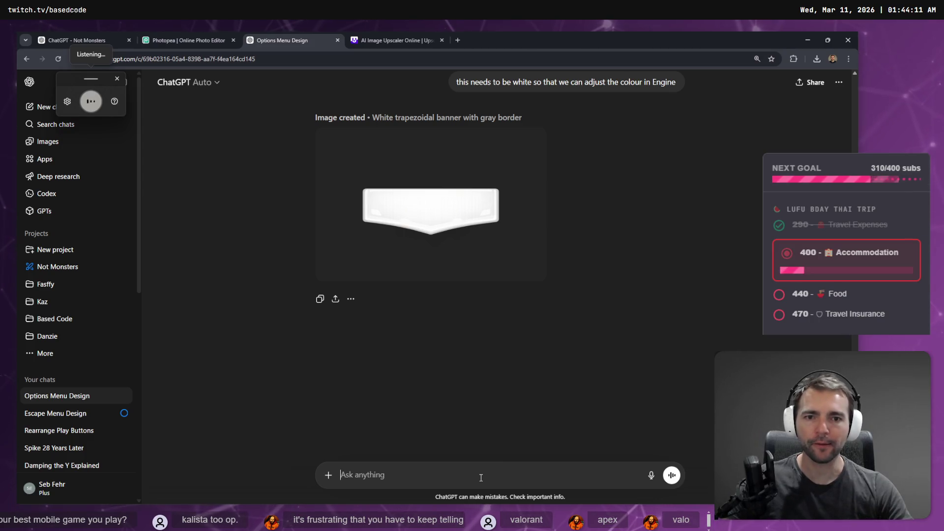
key("super+h")
Copy the white banner image again and download it as a PNG
left_click(483, 320)
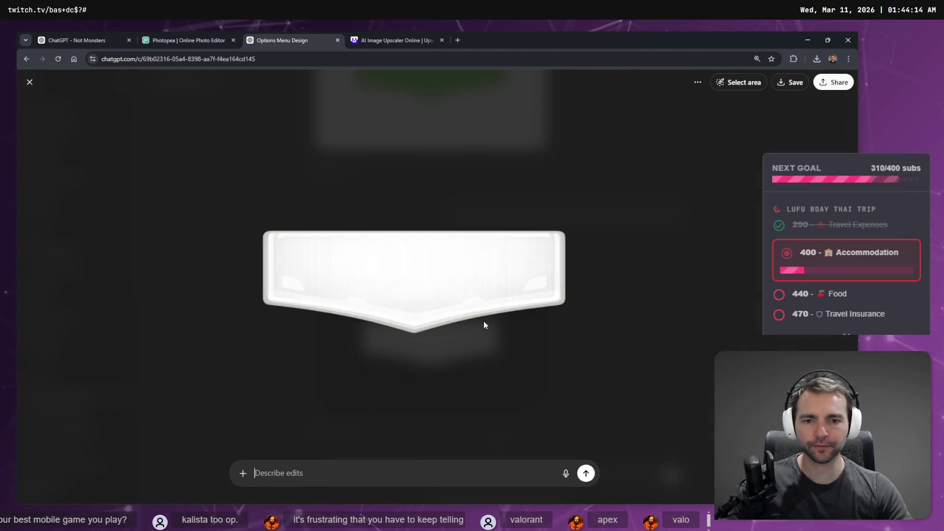
right_click(451, 295)
left_click(490, 330)
left_click(168, 38)
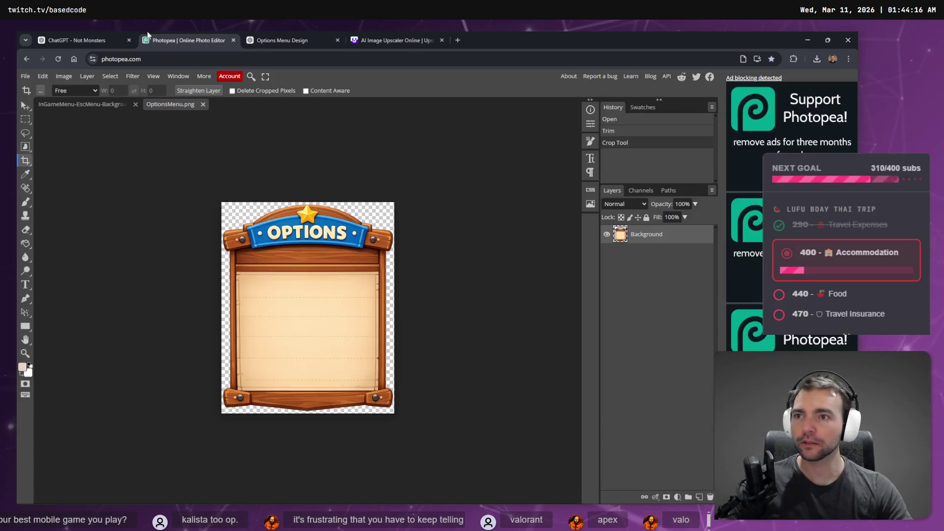
left_click(278, 40)
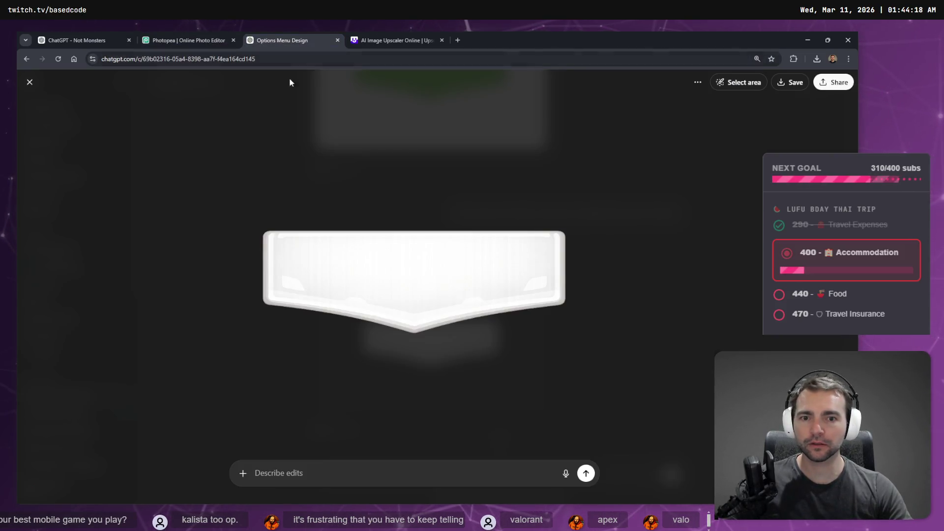
left_click(790, 82)
Open the downloaded banner as a new Photopea document and trim its empty edges
left_click_drag(760, 81, 181, 43)
left_click_drag(258, 94, 264, 175)
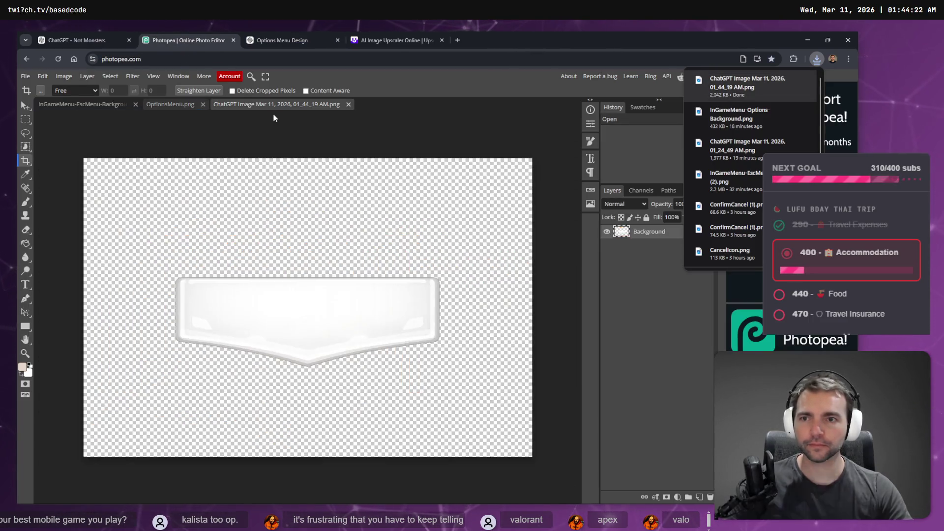
left_click(64, 76)
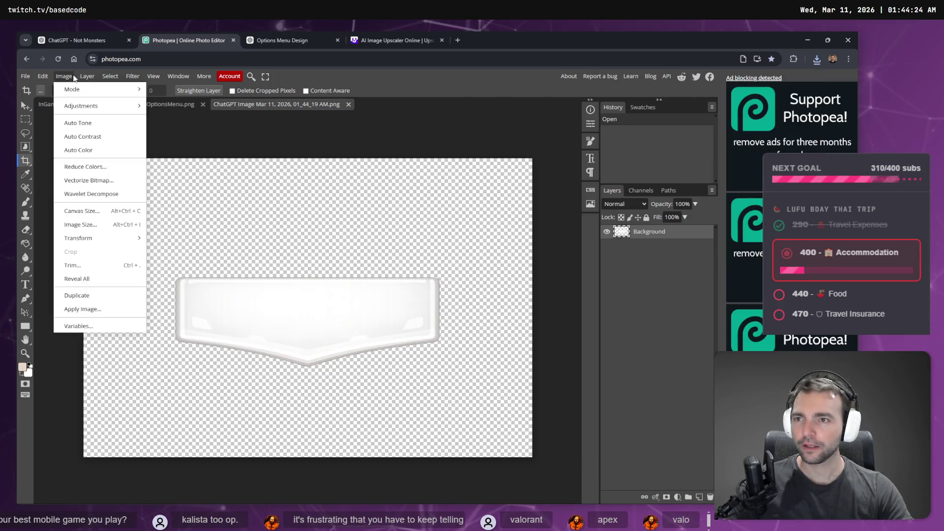
left_click(69, 262)
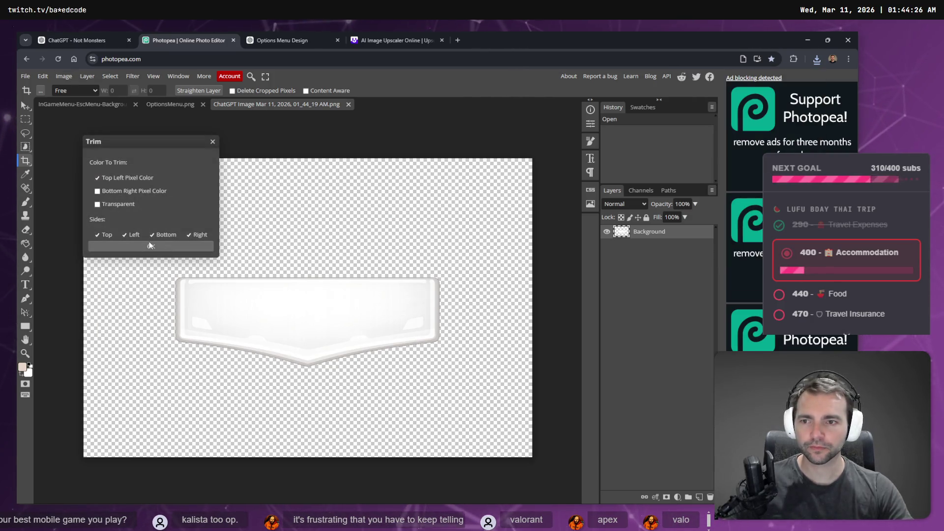
left_click(149, 245)
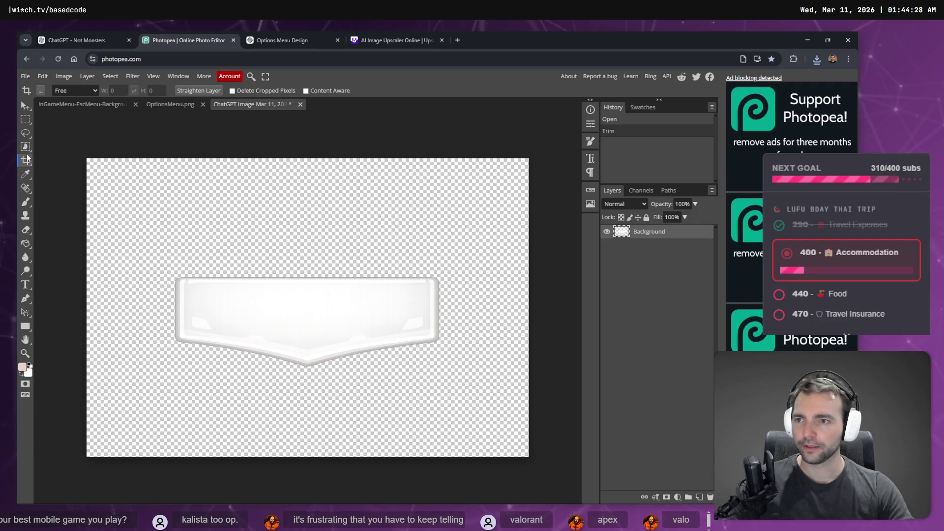
Crop the canvas tightly around the banner to 927×329 pixels
left_click(26, 160)
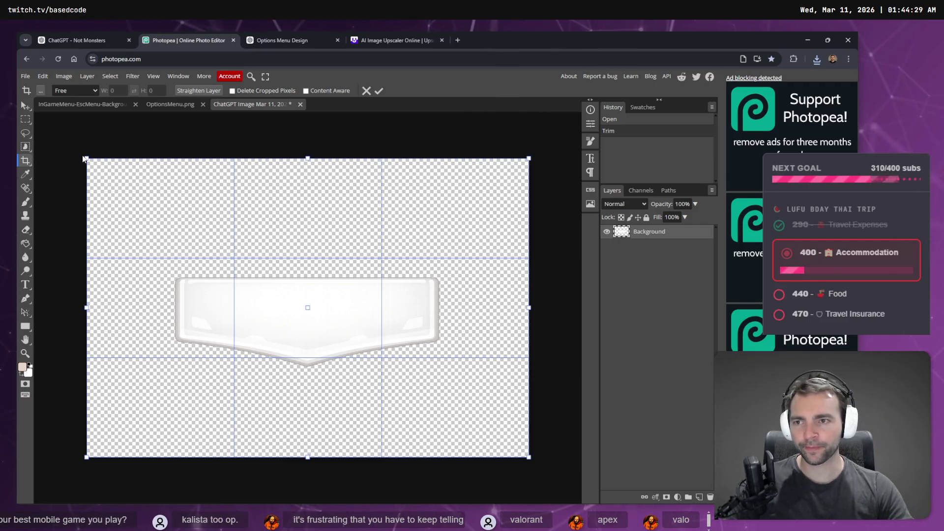
mouse_move(86, 158)
left_mouse_down()
mouse_move(162, 231)
mouse_move(171, 274)
left_mouse_up()
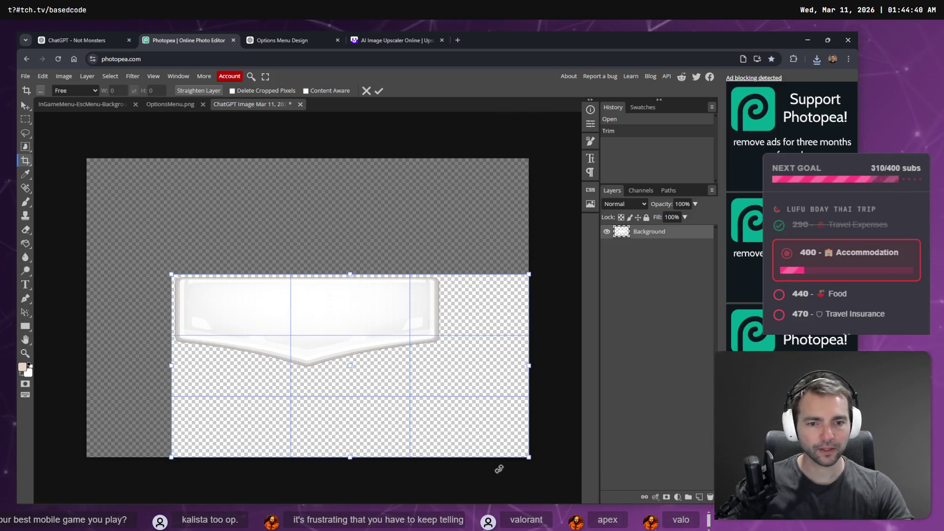
left_click_drag(528, 459, 443, 371)
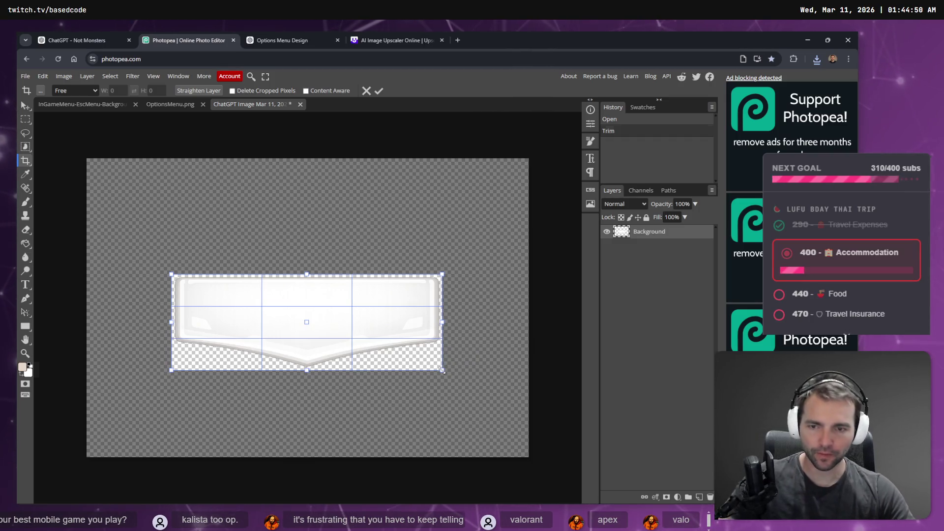
key("Return")
mouse_move(513, 475)
left_mouse_down()
mouse_move(252, 280)
mouse_move(451, 319)
left_mouse_up()
key("Escape")
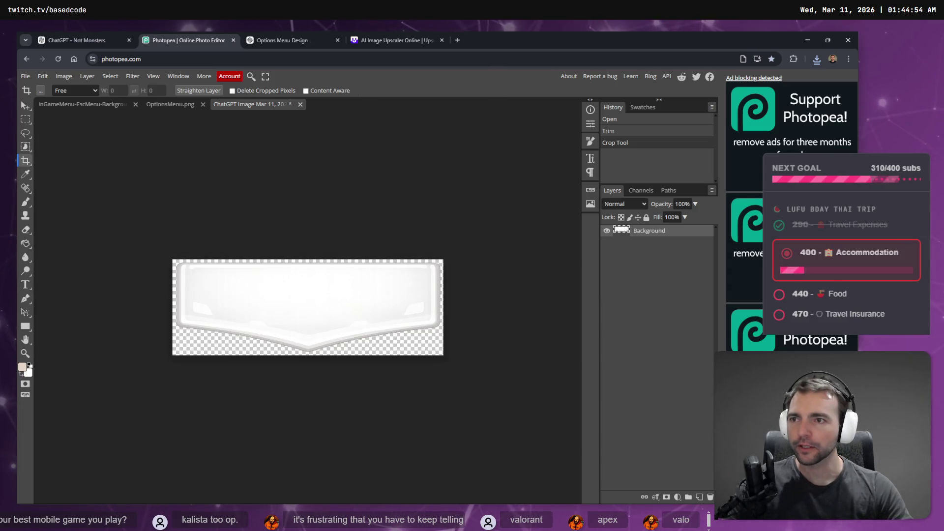
Bring up the PNG export settings for the cropped banner
left_click(25, 77)
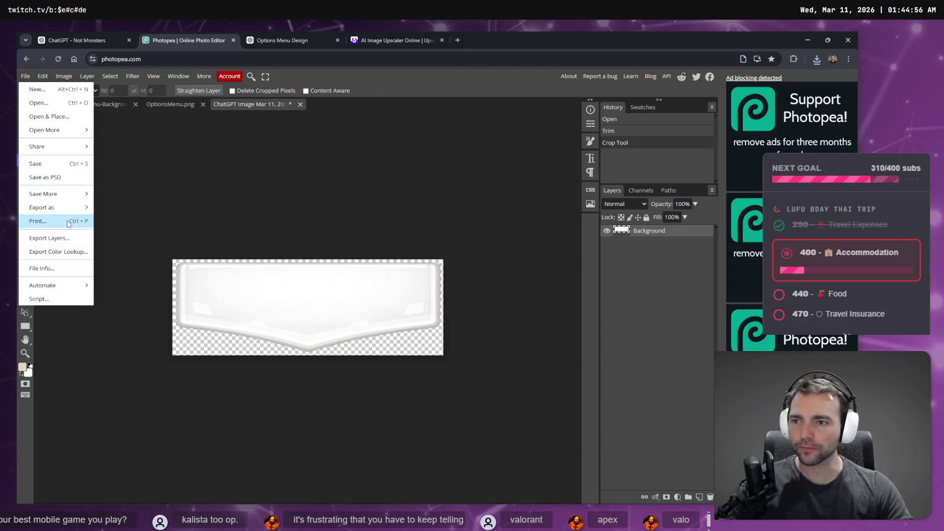
mouse_move(74, 207)
left_click(136, 212)
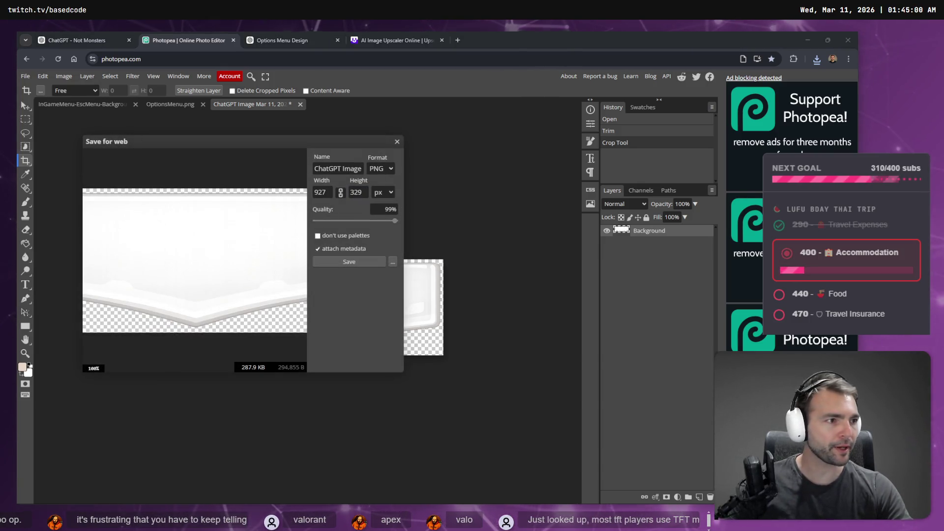
key("alt+Tab")
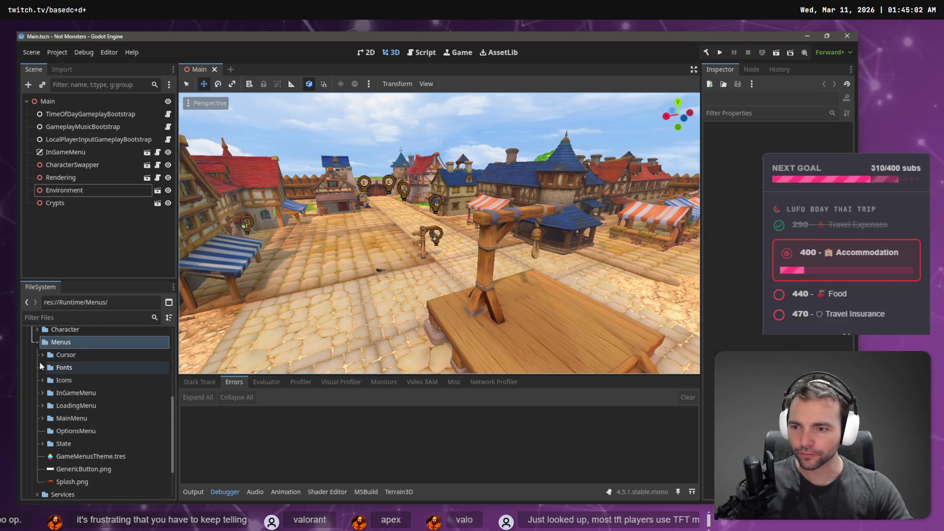
Select the OptionsMenu folder and try dragging the downloaded image from the browser into it
left_click(42, 418)
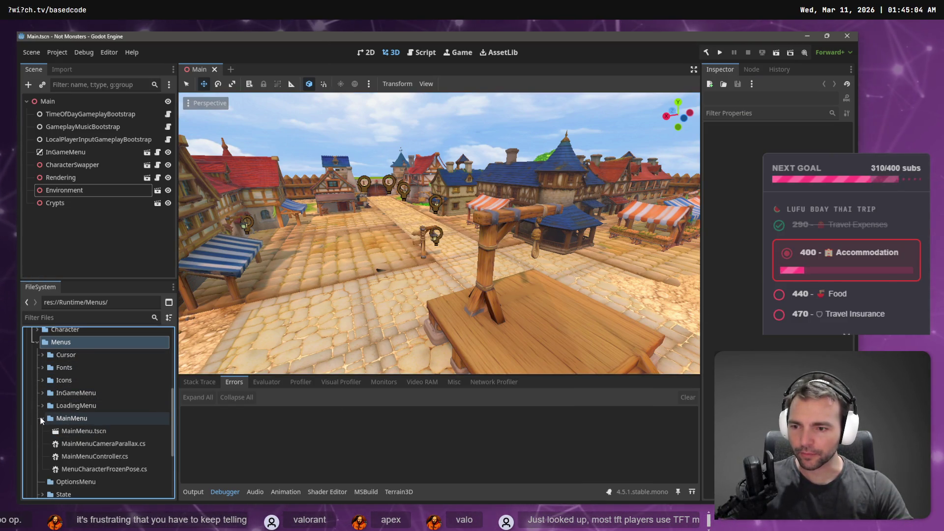
left_click(69, 431)
key("alt+Tab")
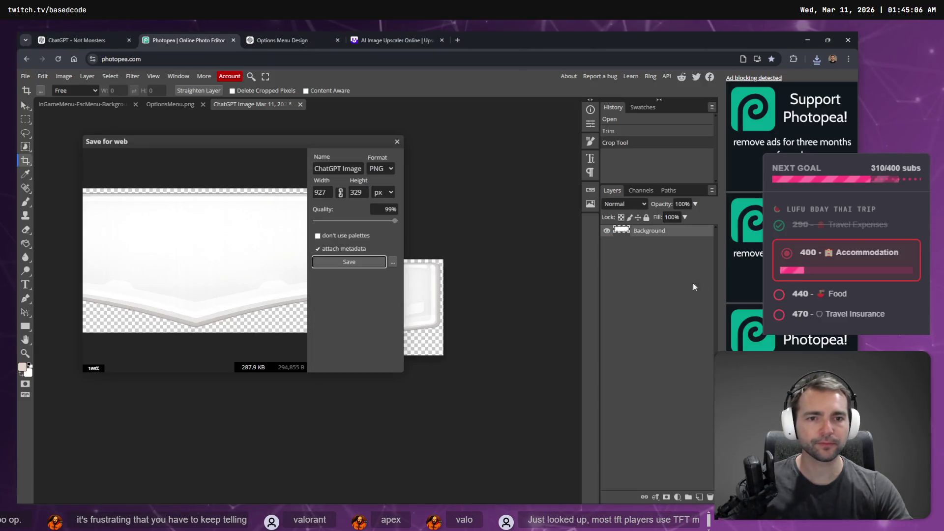
left_click(816, 61)
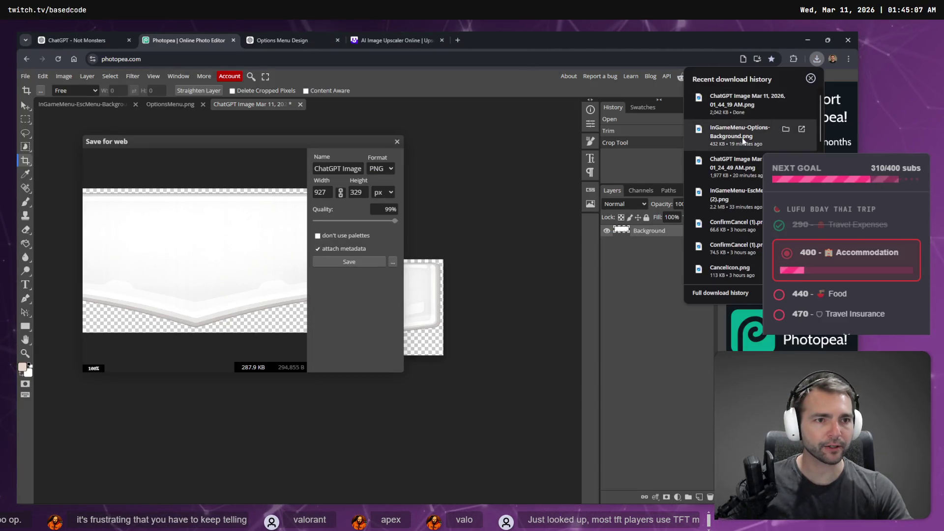
left_click_drag(737, 132, 176, 396)
key("alt+Tab")
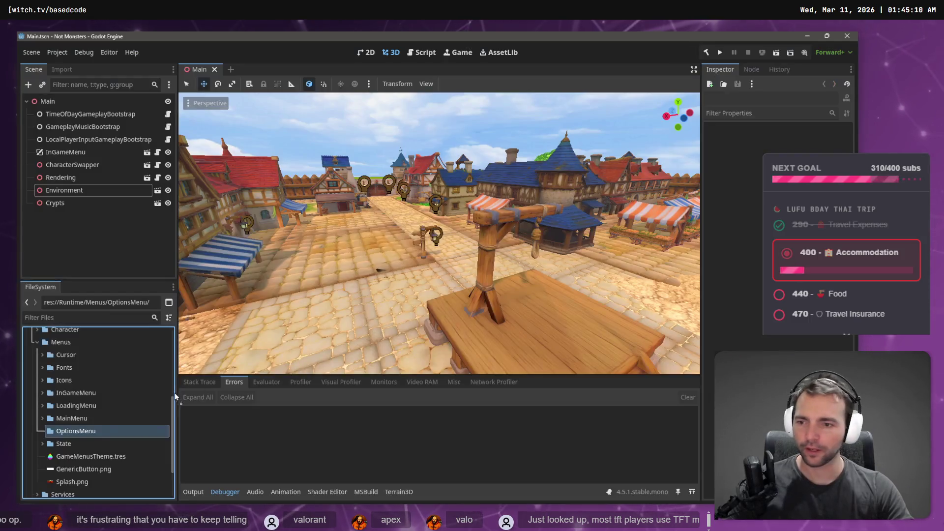
left_click_drag(74, 436, 74, 432)
key("alt+Tab")
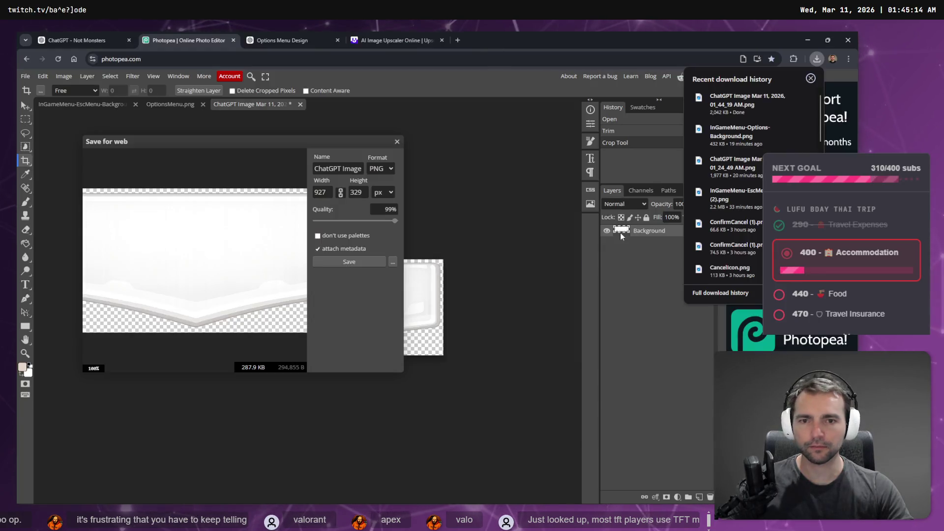
left_click_drag(738, 132, 167, 414)
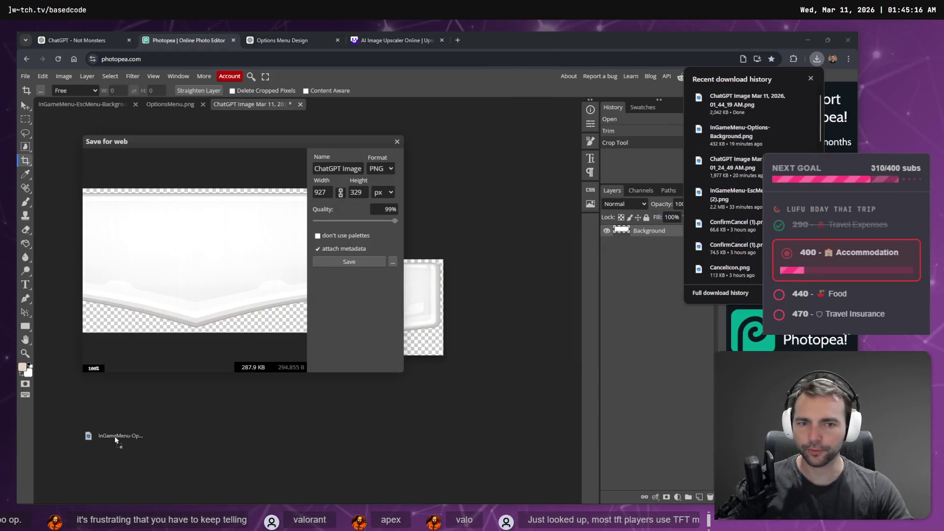
left_click_drag(116, 439, 90, 444)
key("alt+Tab")
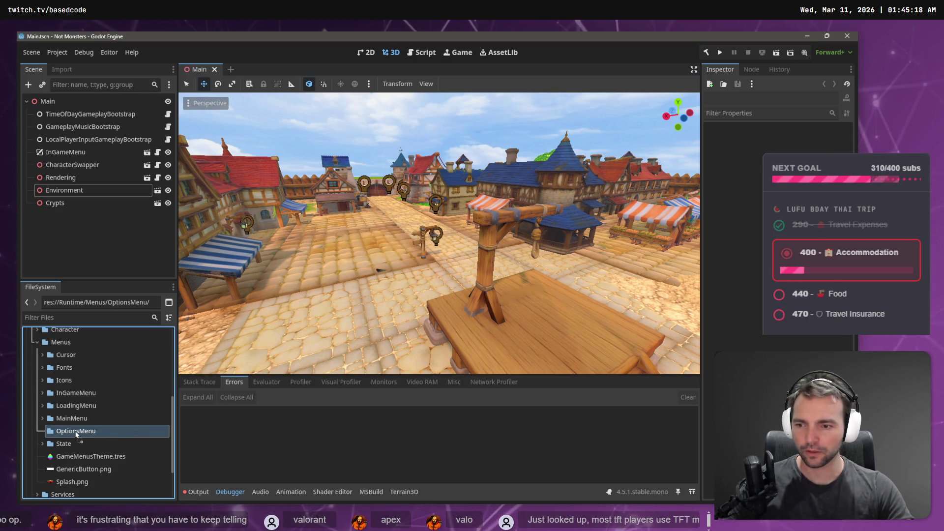
From File Explorer's Downloads, place OptionsMenu-Background.png into the OptionsMenu folder
key("super+e")
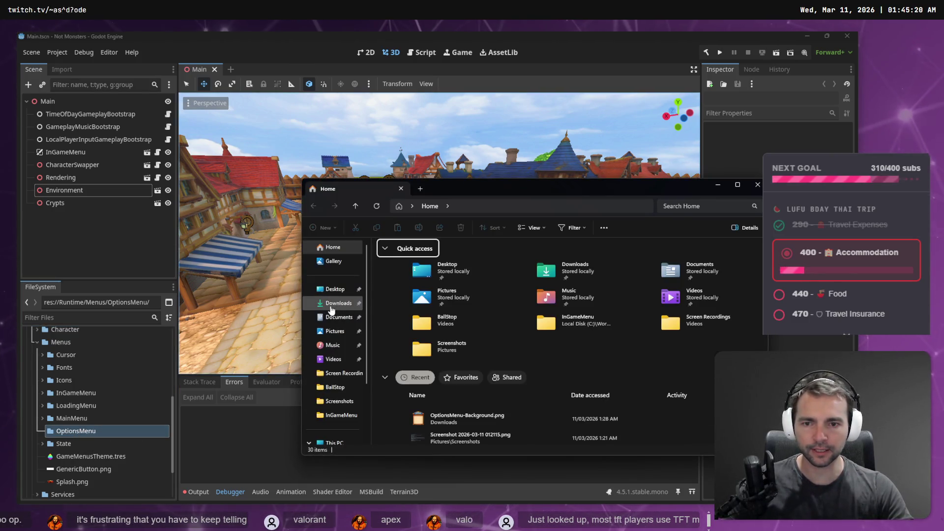
left_click(331, 308)
left_click(431, 282)
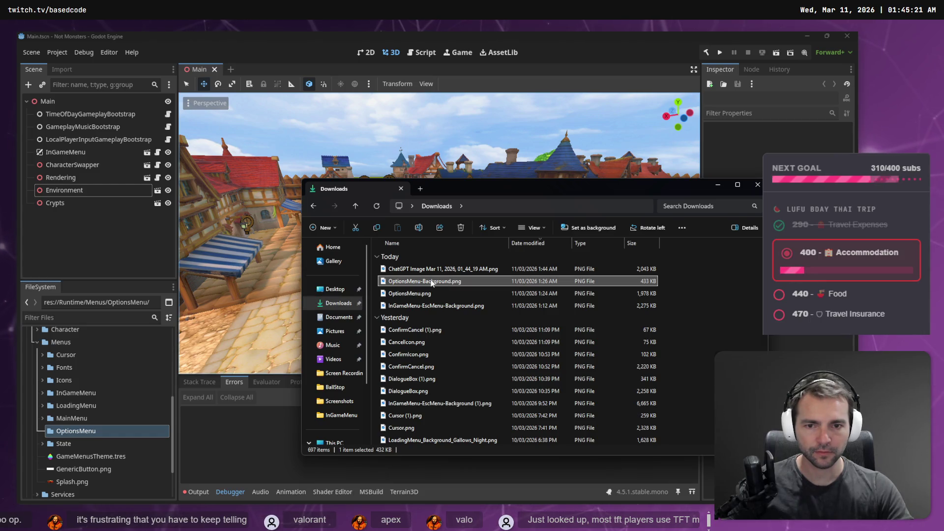
left_click(82, 433)
right_click(82, 432)
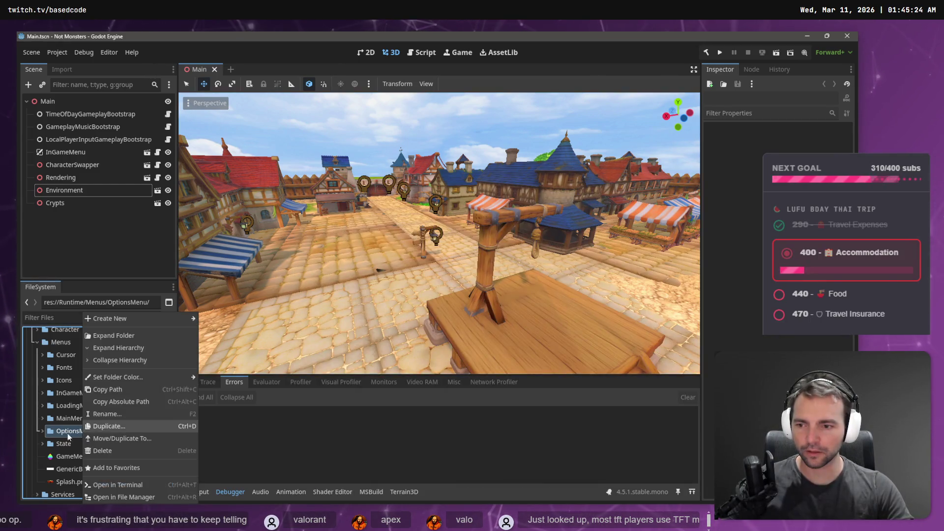
left_click(43, 435)
left_click(43, 435)
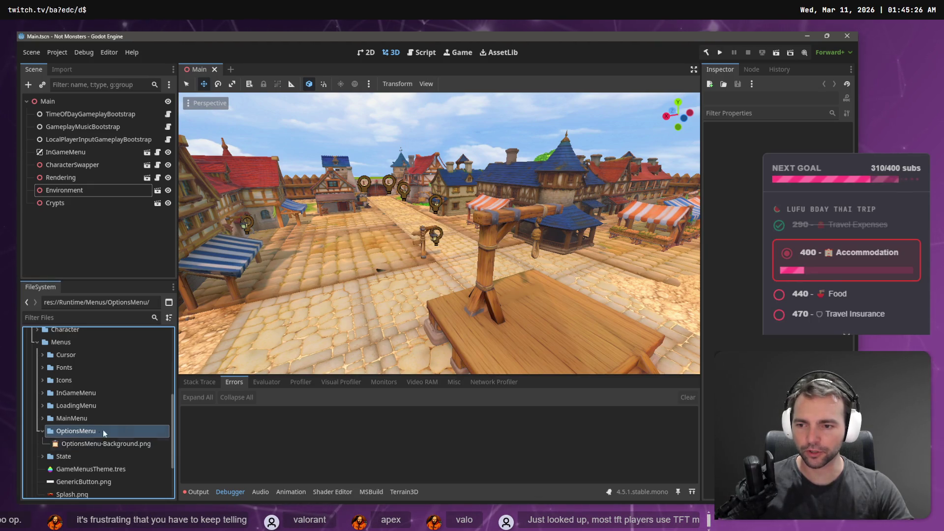
key("alt+Tab")
left_click(460, 271)
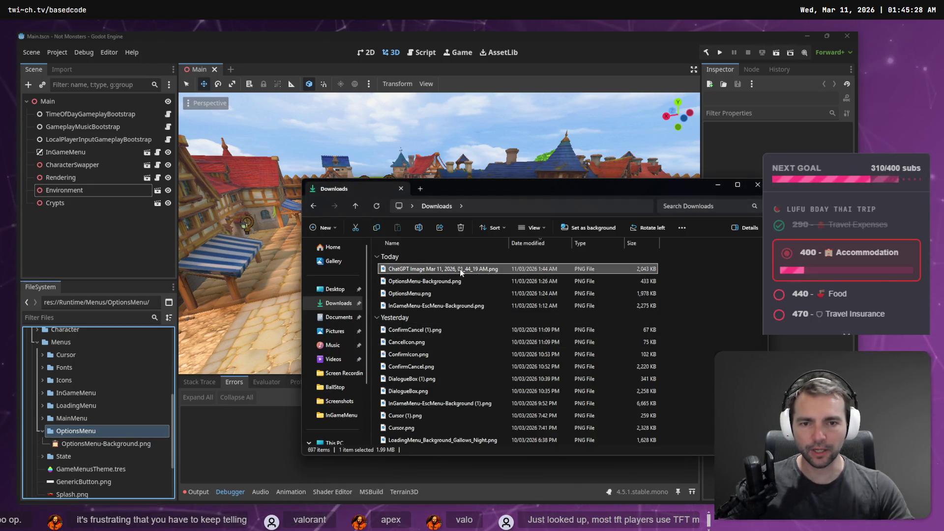
Rename the export to OptionsMenu-Tab and save it as OptionsMenu-Tab.png
key("alt+Tab")
key("alt+Tab")
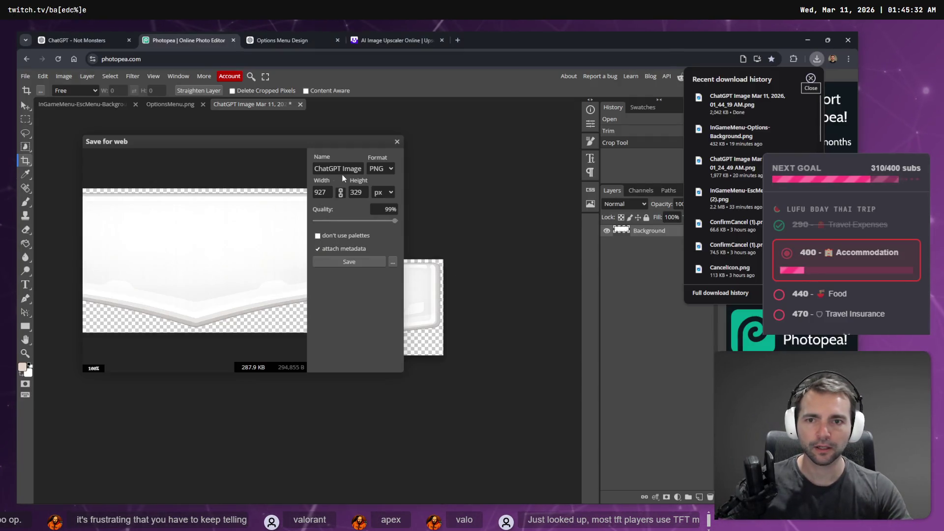
left_click(344, 169)
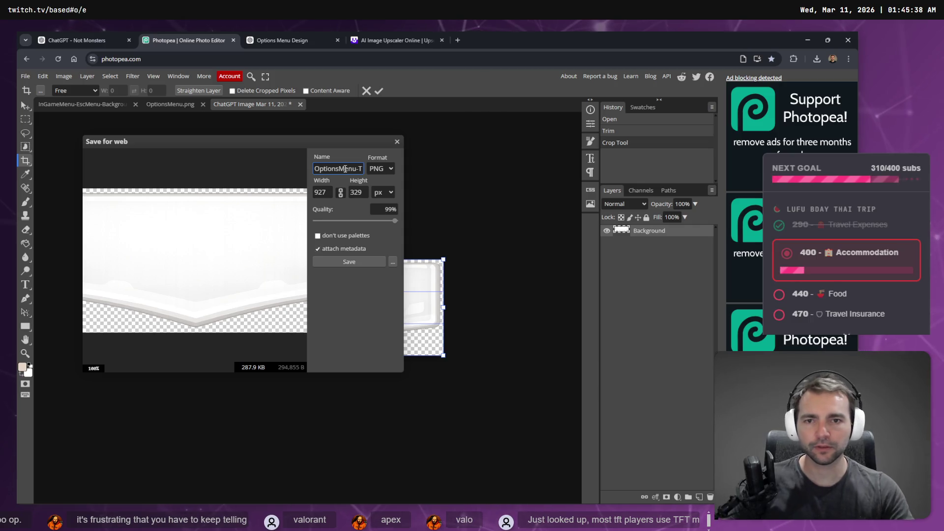
left_click(362, 263)
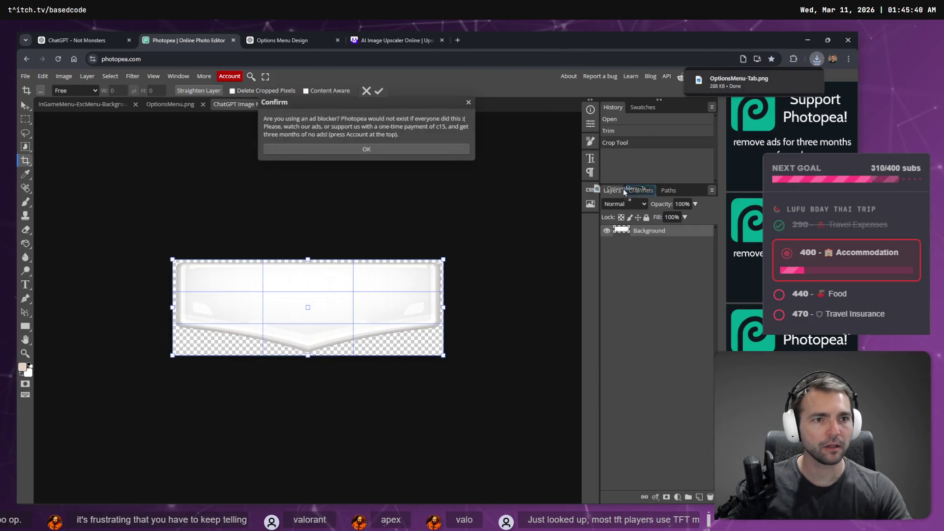
key("alt+Tab")
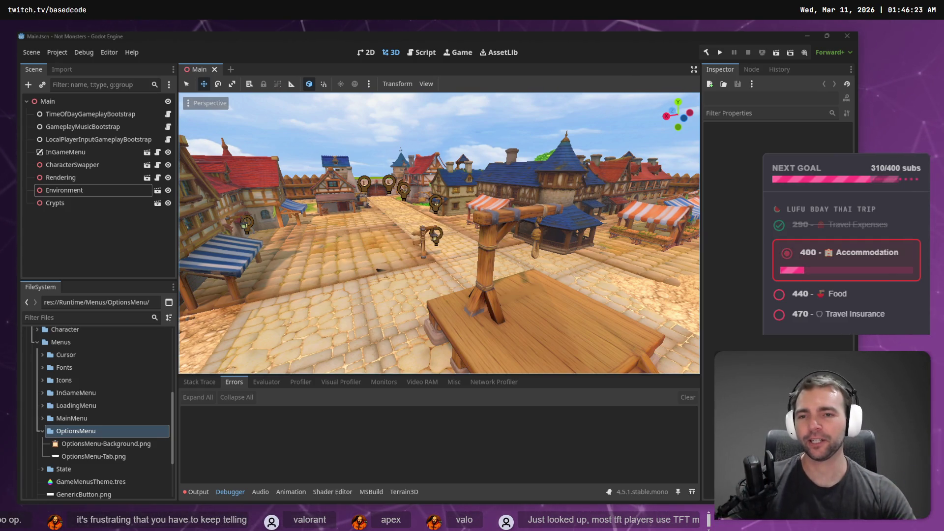
Fly the camera past the town's church, square and signpost, then select OptionsMenu-Background.png
right_click(364, 109)
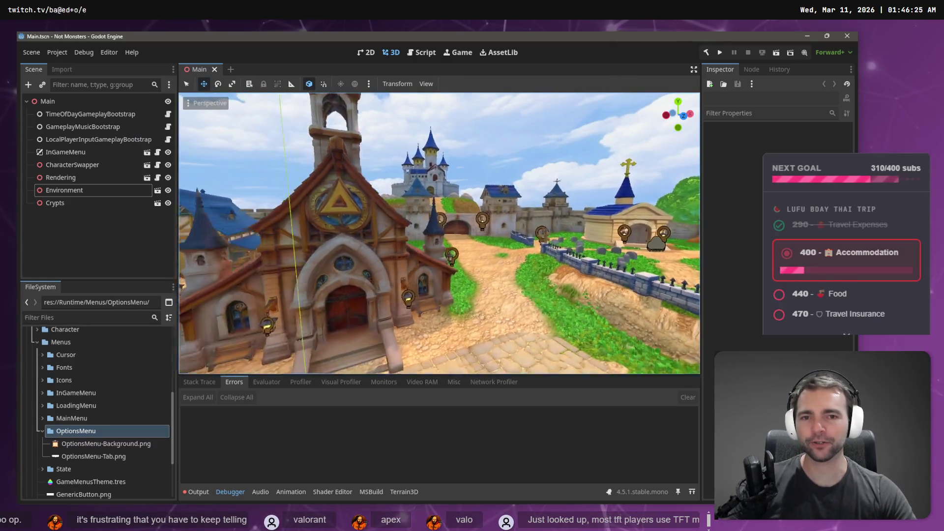
key("w")
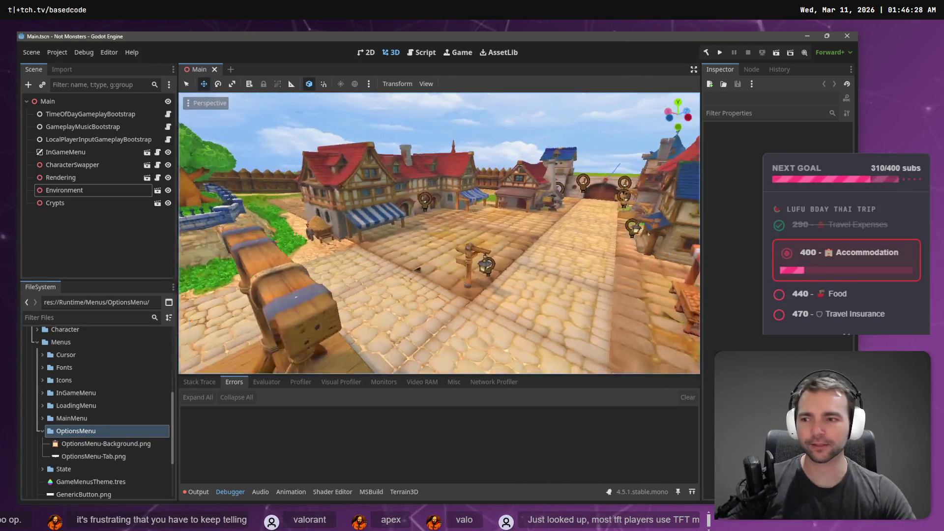
key("w")
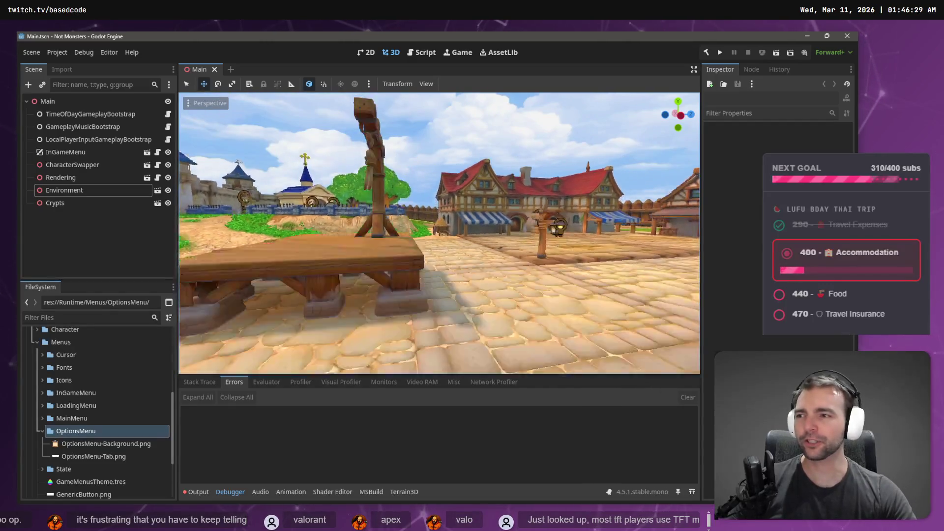
key("s")
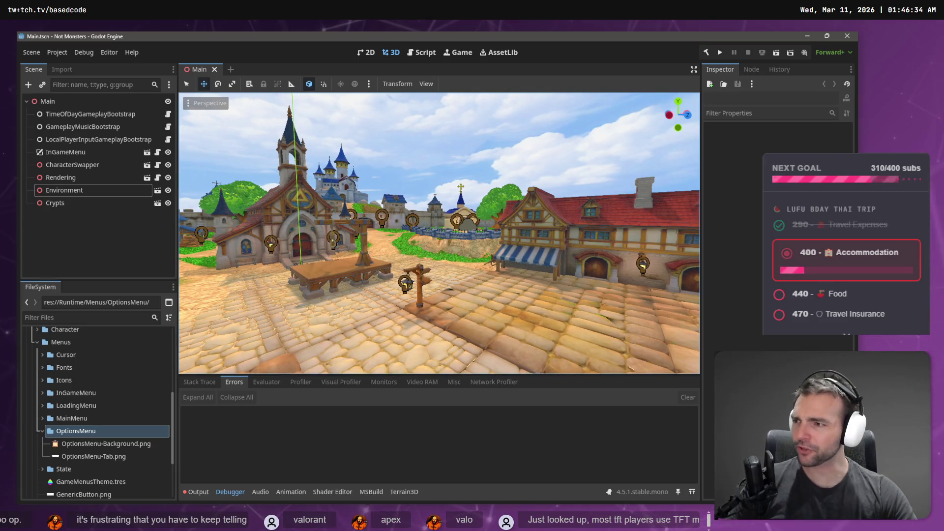
key("w")
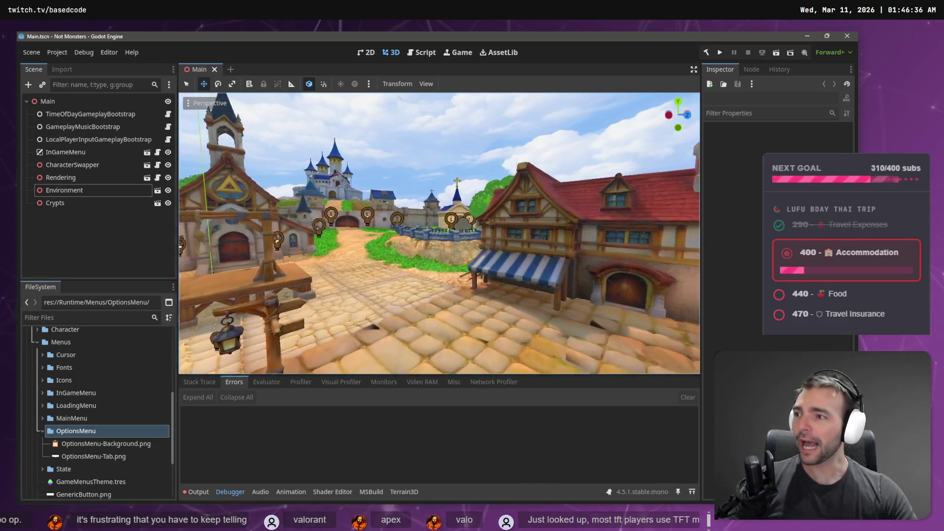
key("d")
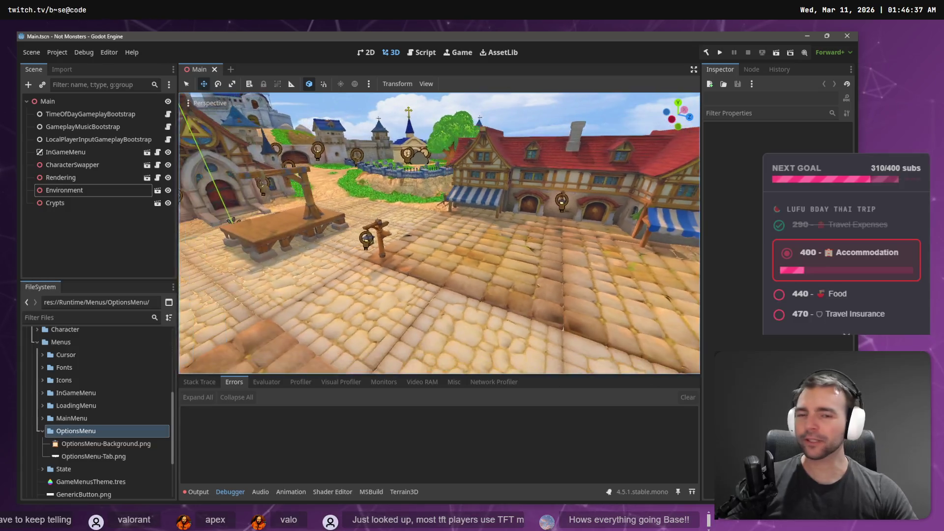
key("a")
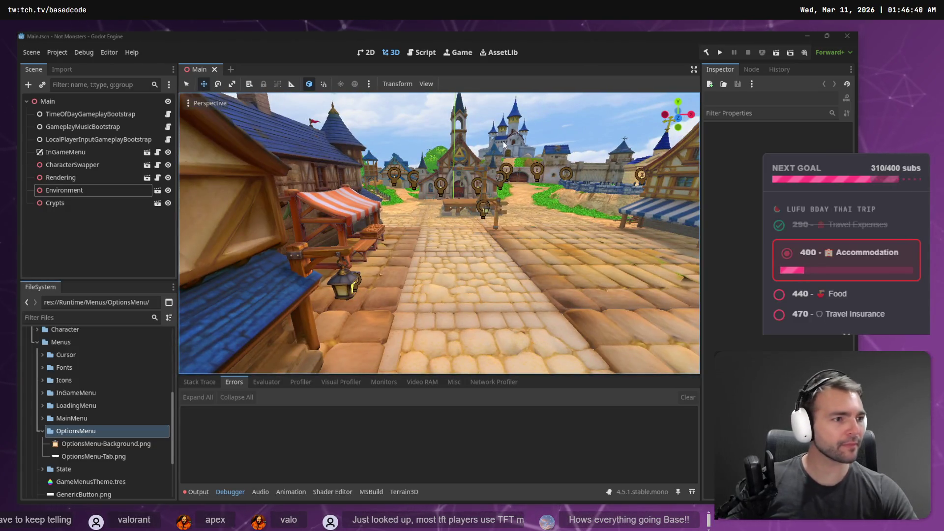
key("alt+Tab")
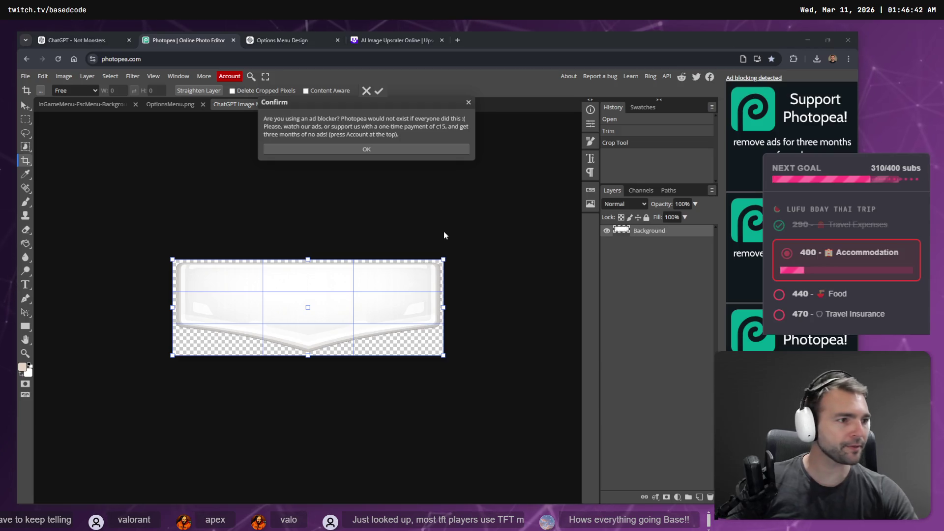
key("alt+Tab")
left_click(106, 445)
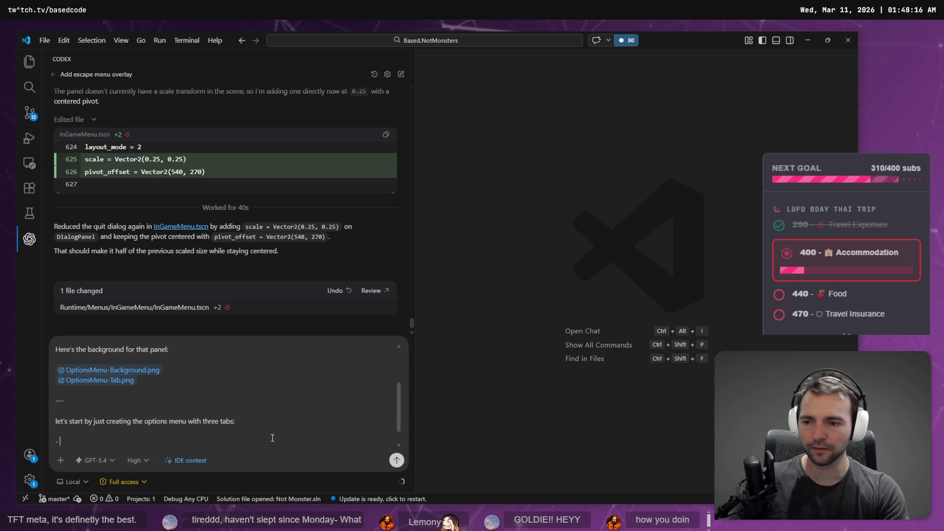
Add Controls (Green) and Video (Purple) lines under Audio (Red) in the prompt's tab list
key("alt+Tab")
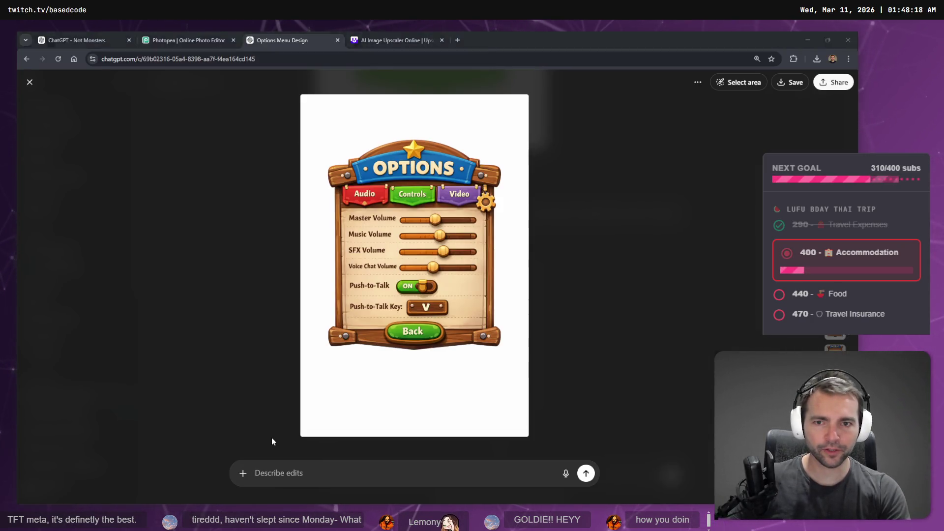
key("alt+Tab")
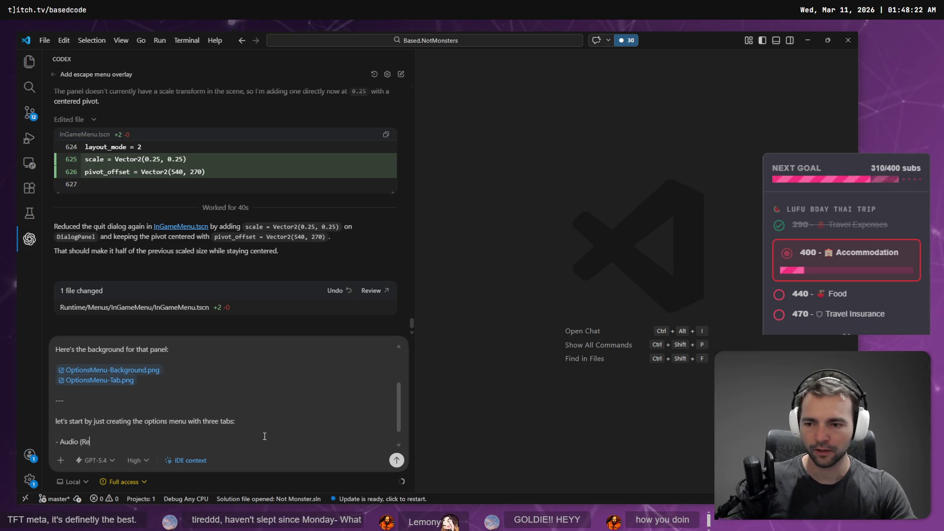
key("shift+Return")
type("-")
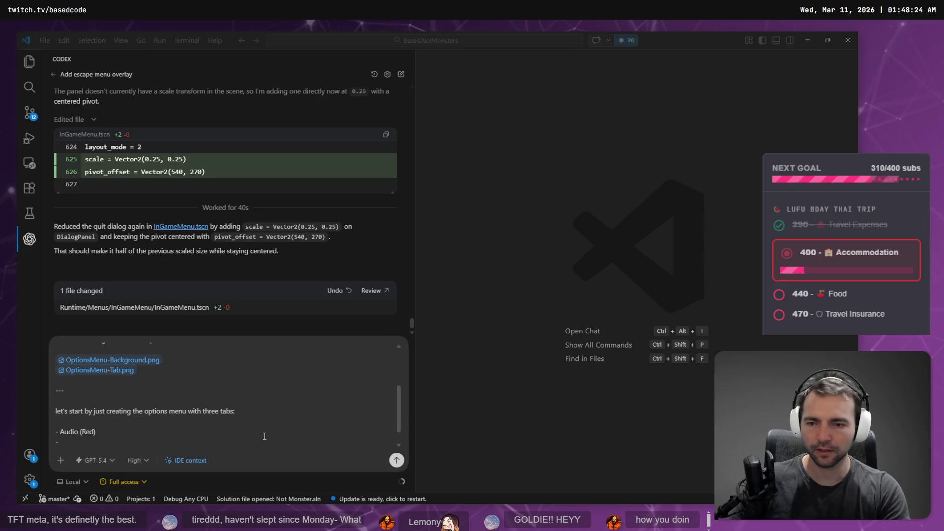
key("alt+Tab")
key("alt+Tab")
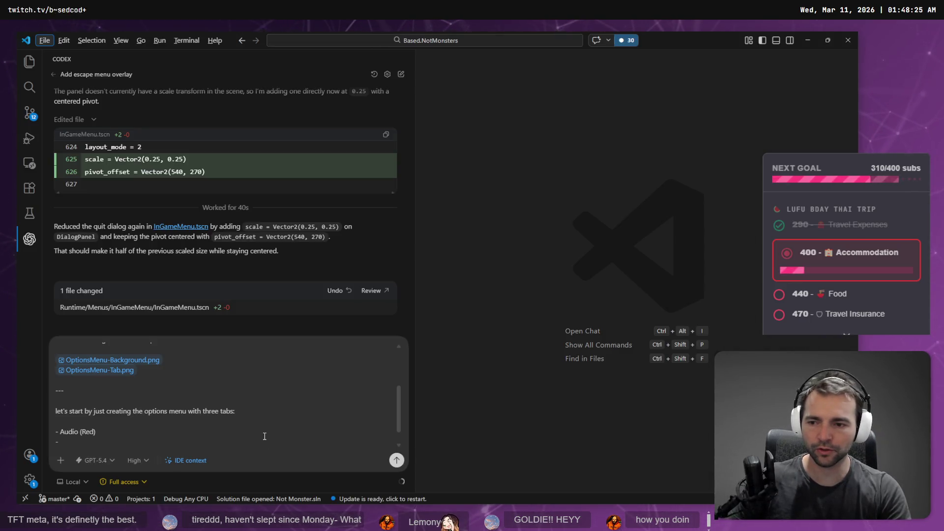
key("alt+Tab")
key("alt+Tab")
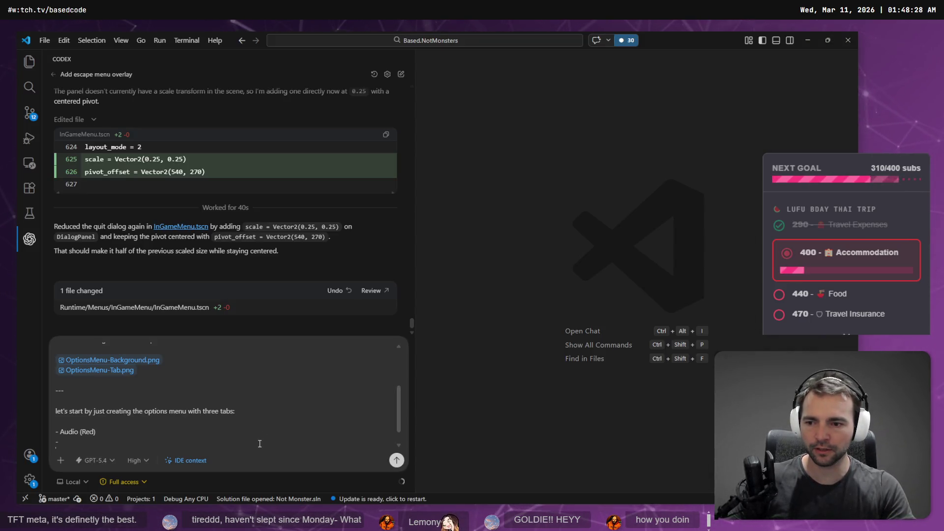
type("Controls (Green")
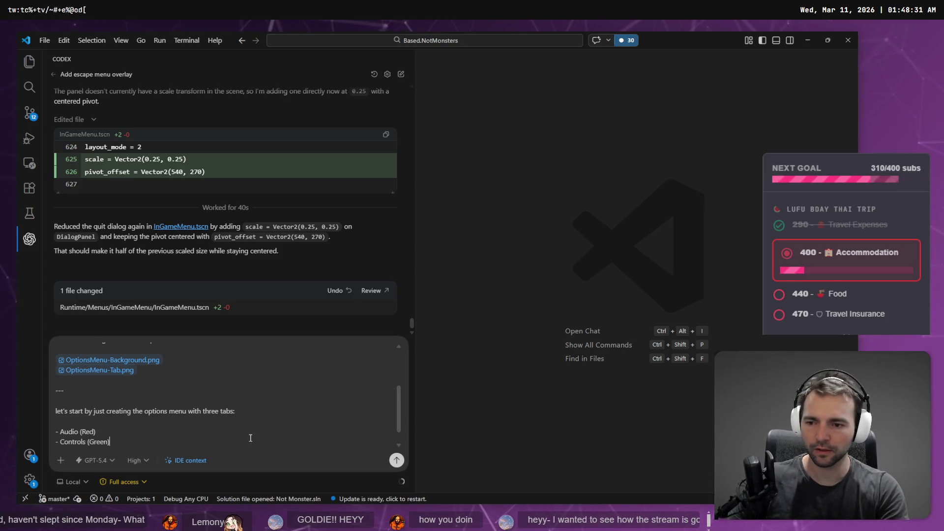
key("shift+Return")
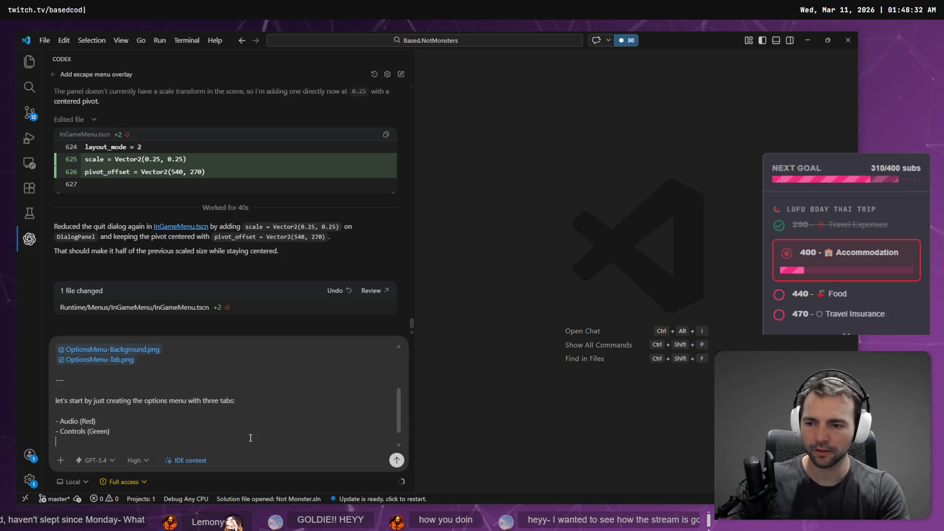
key("alt+Tab")
key("alt+Tab")
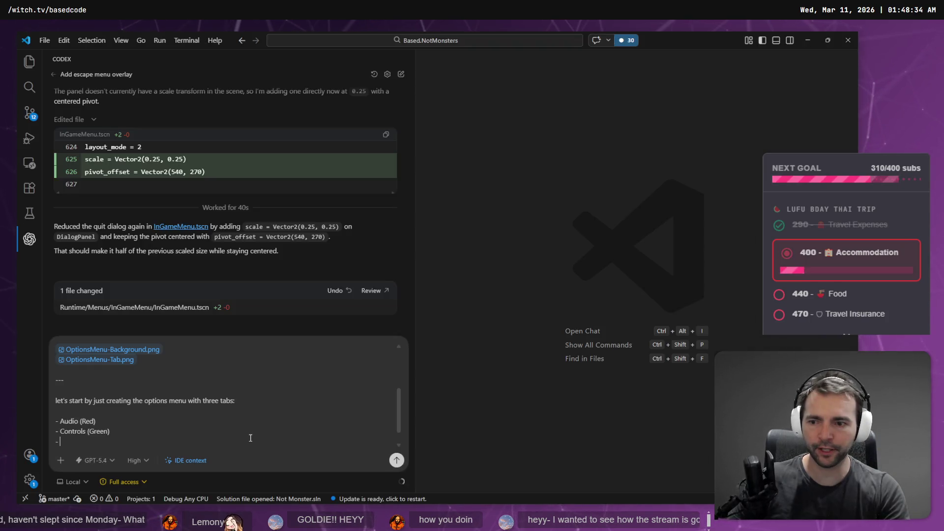
type("ideo (Purple")
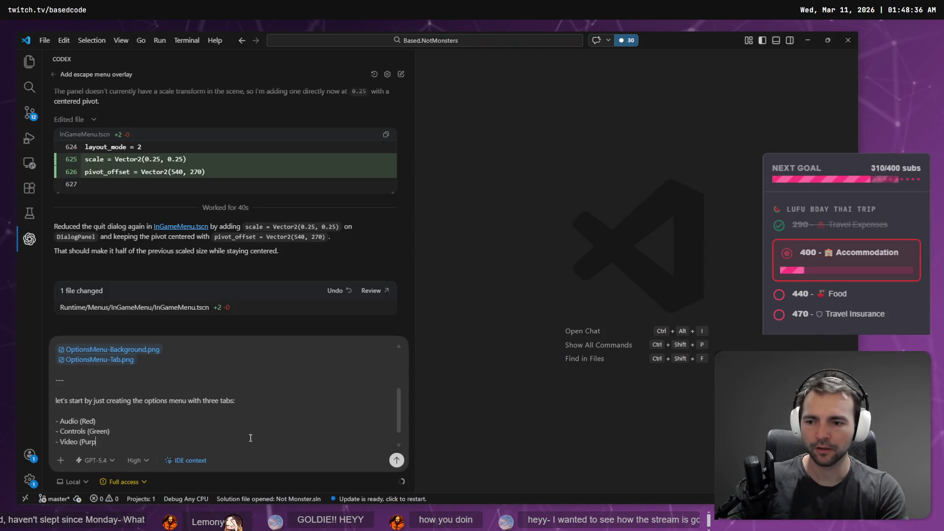
type(".")
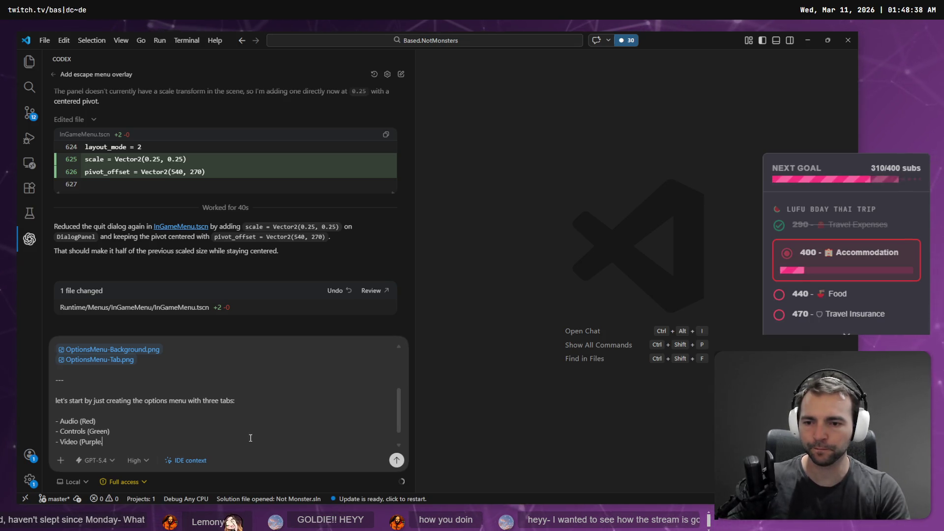
key("BackSpace")
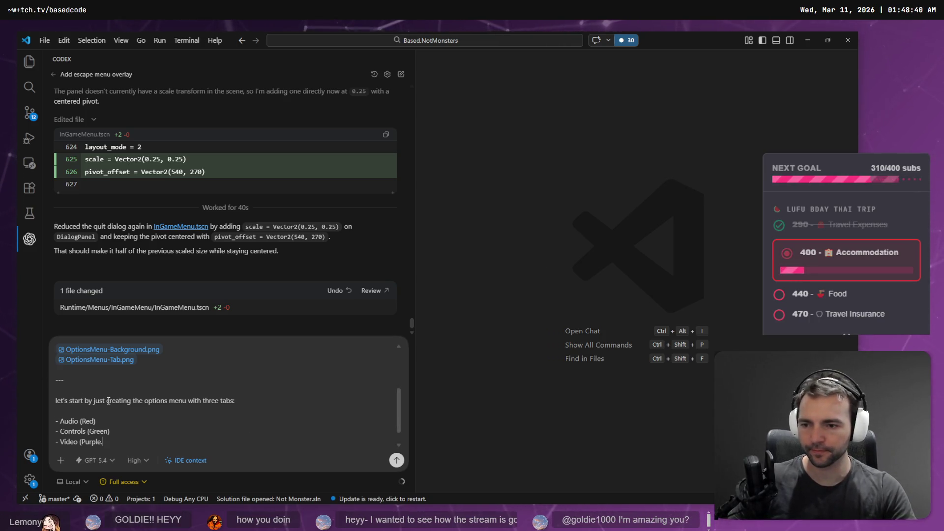
scroll(163, 386, "up", 3)
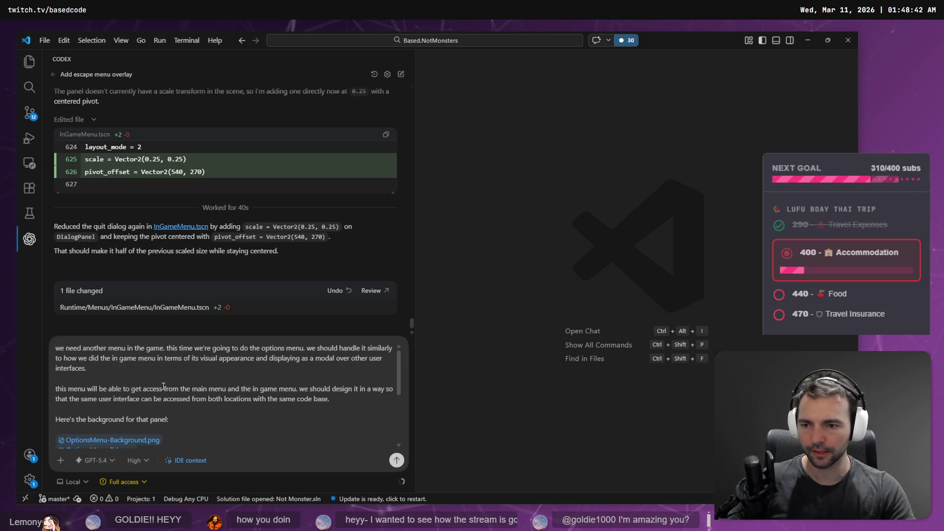
scroll(255, 411, "down", 5)
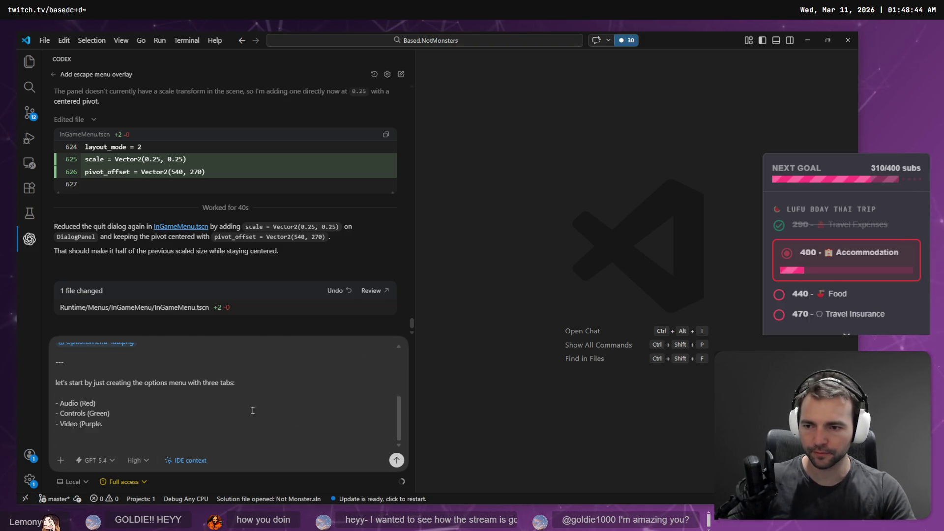
scroll(216, 390, "up", 4)
type("(")
Copy the Options mockup image from the browser and paste it into the prompt
key("super+h")
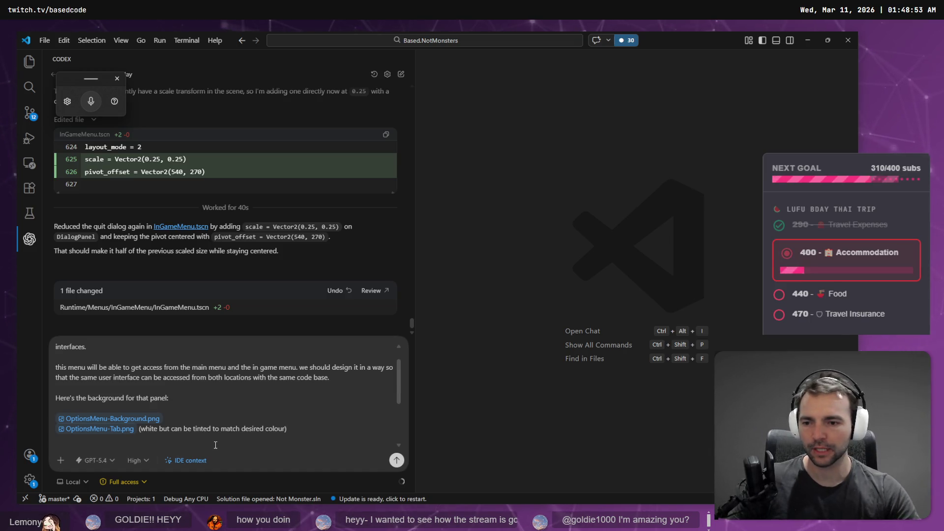
scroll(221, 401, "down", 3)
left_click(221, 401)
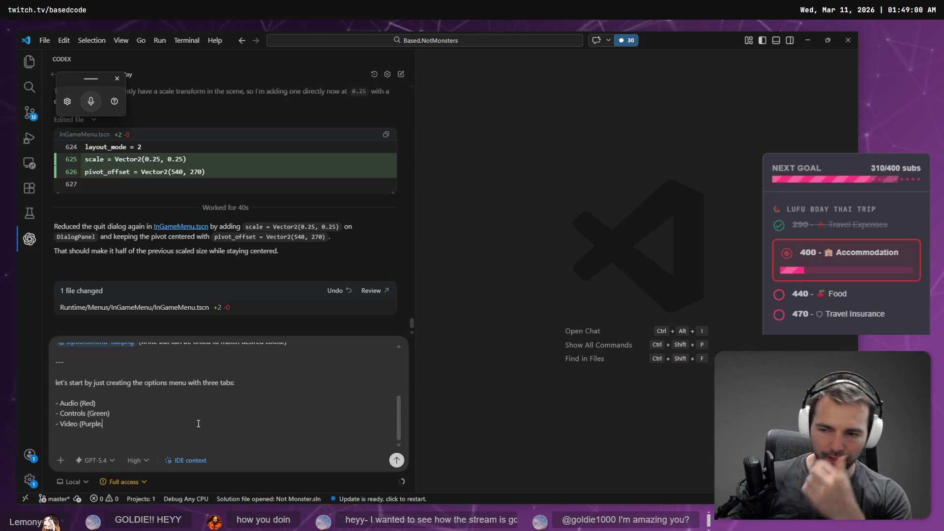
key("alt+Tab")
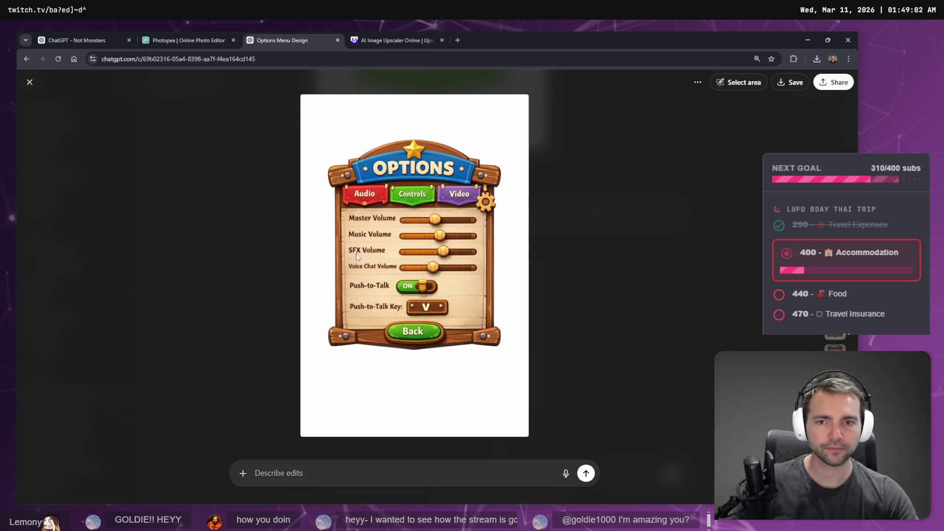
right_click(392, 188)
left_click(427, 215)
key("alt+Tab")
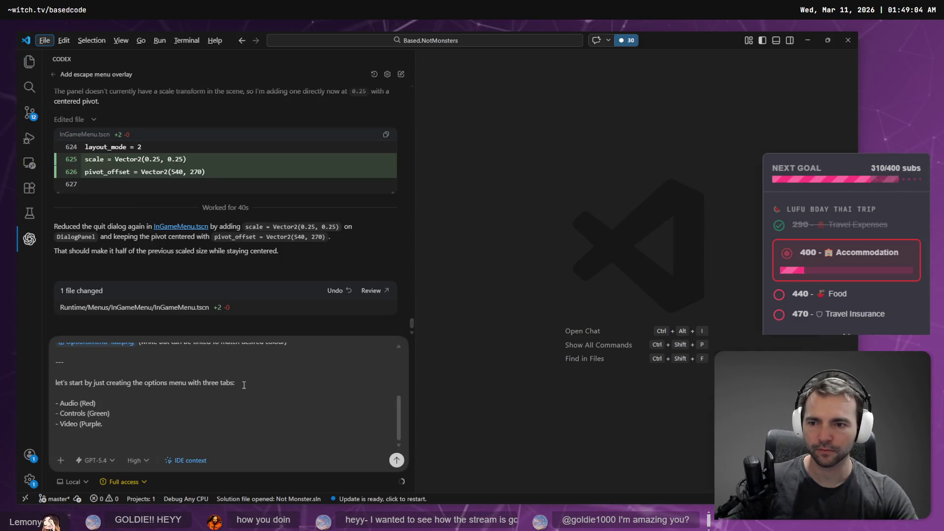
key("ctrl+v")
Add a separator and dictated note to leave audio blank, then send the request
scroll(237, 417, "up", 5)
scroll(231, 418, "down", 5)
left_click(221, 430)
key("Return")
type("-")
key("Return")
key("Return")
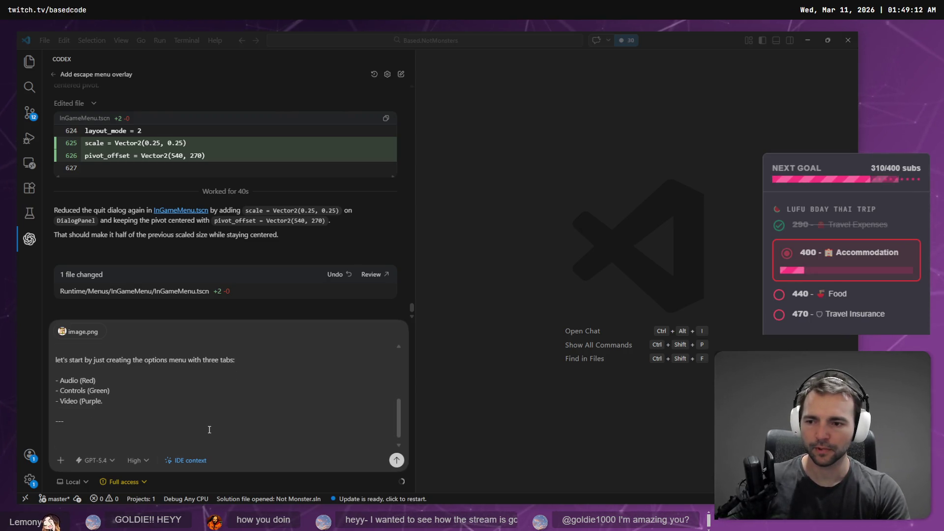
key("BackSpace")
key("BackSpace")
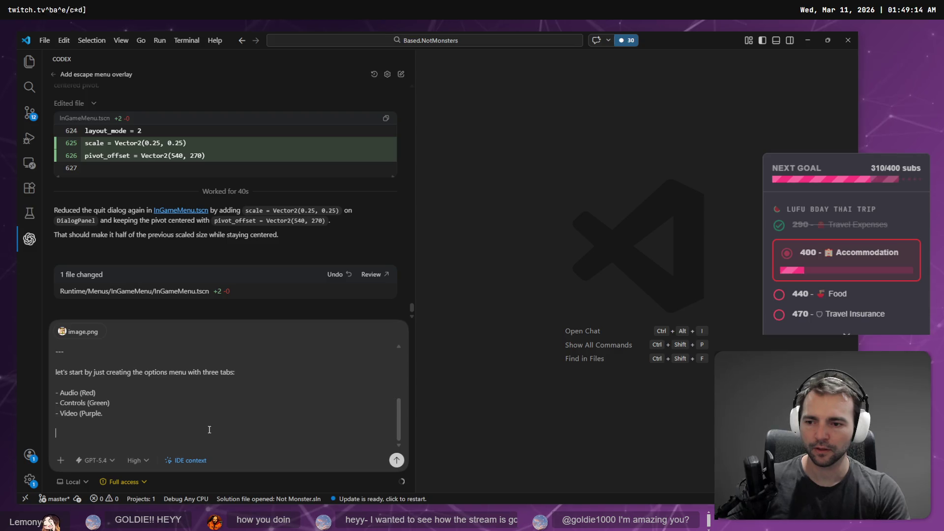
key("super+h")
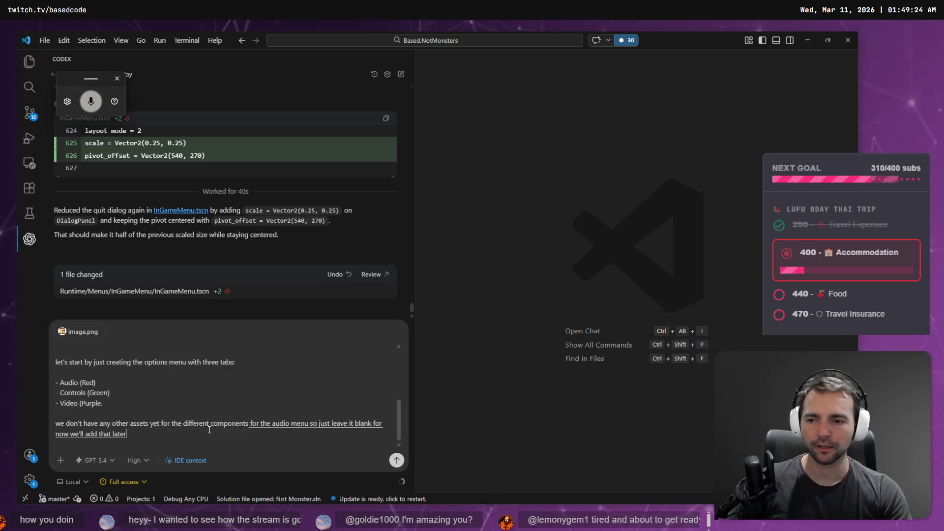
key("Return")
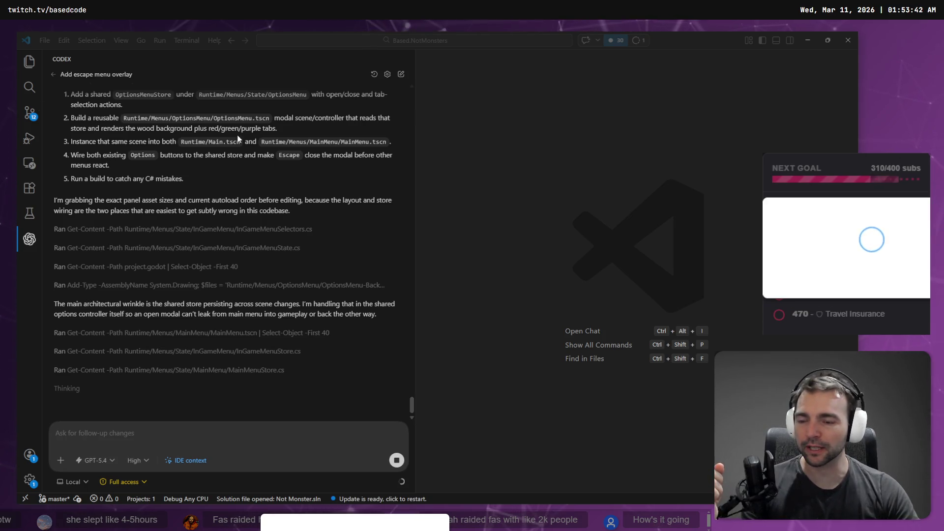
Let Codex finish reading the menu files and planning, then move to Godot
left_click(235, 79)
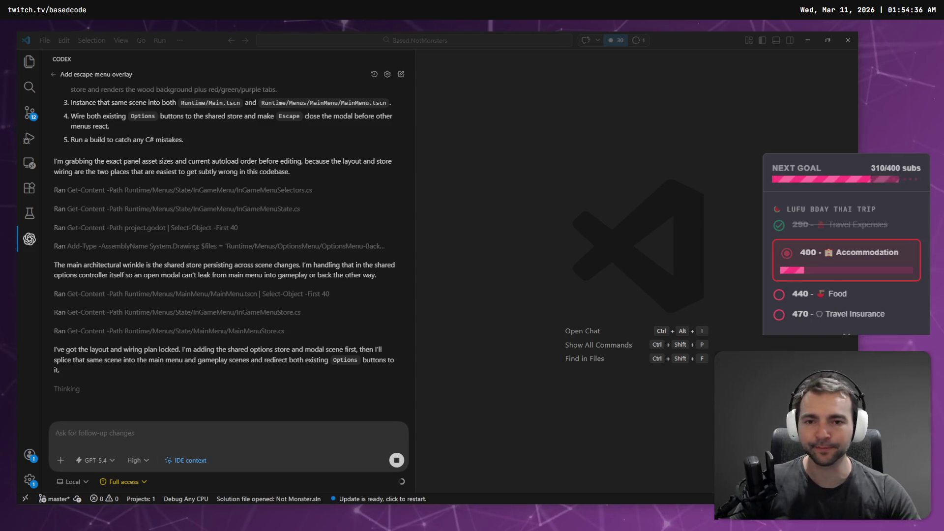
key("alt+Tab")
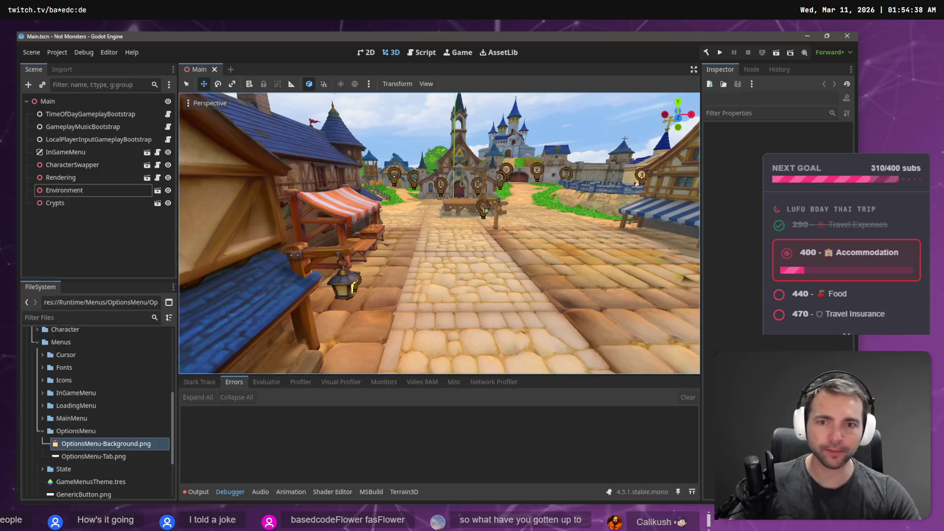
Test-run the game briefly, then expand the Menus folder in FileSystem
key("F5")
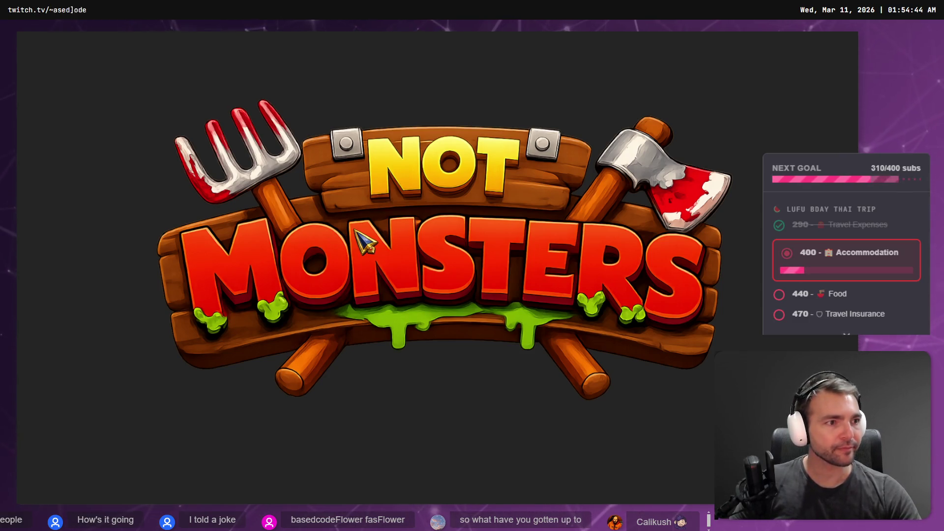
key("F8")
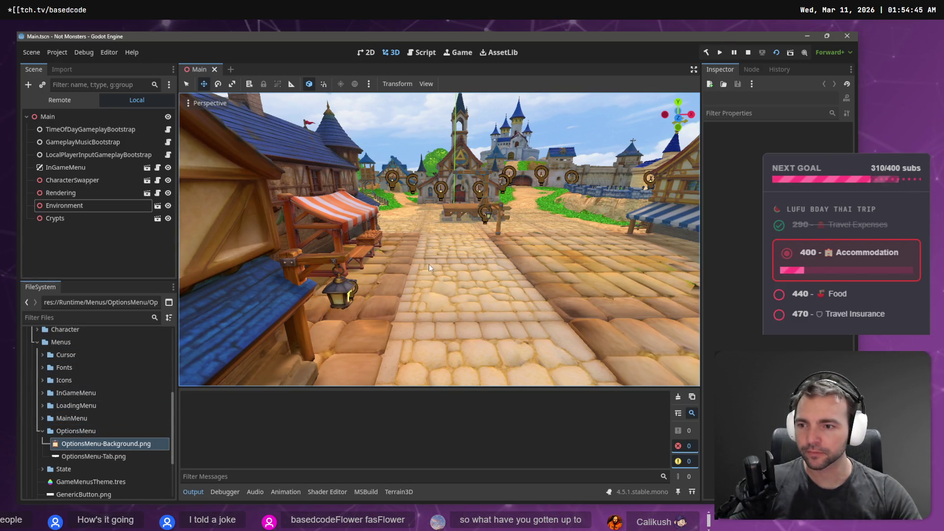
left_click(37, 342)
left_click(65, 450)
left_click(36, 424)
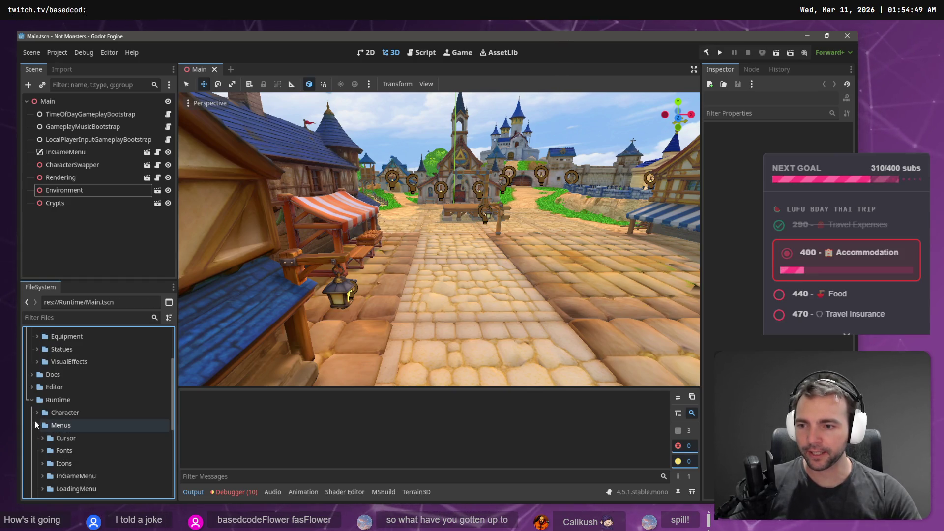
Open MainMenu.tscn from the MainMenu folder, select its Environment node and run the game
scroll(35, 424, "down", 5)
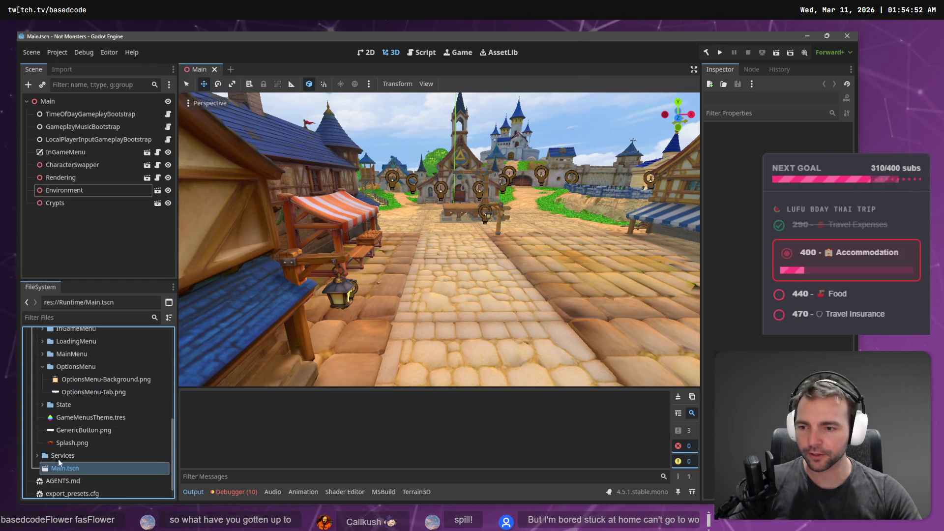
scroll(59, 467, "up", 2)
left_click(41, 403)
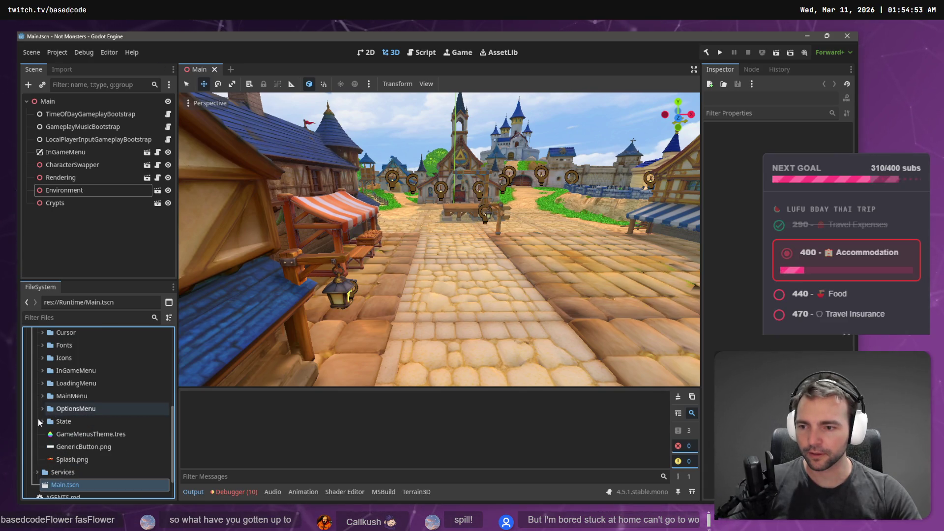
left_click(46, 396)
double_click(55, 408)
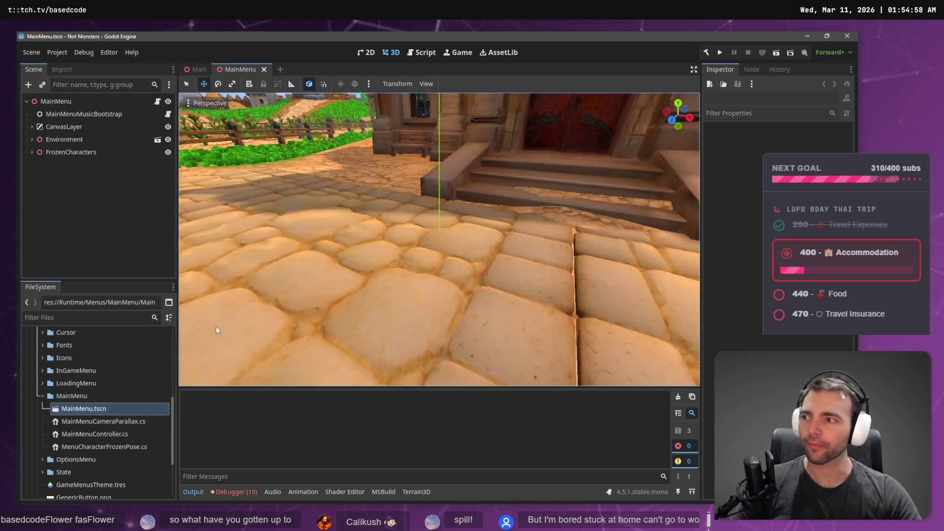
left_click(370, 223)
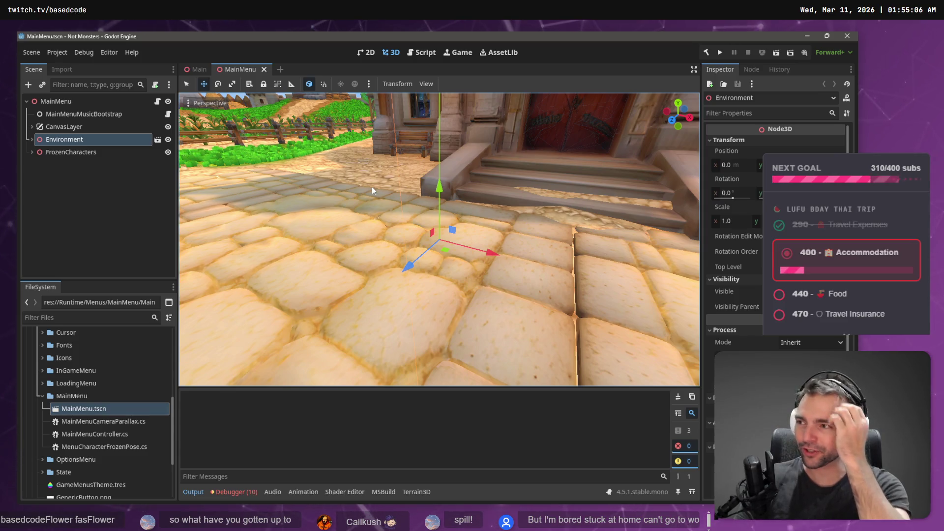
key("F5")
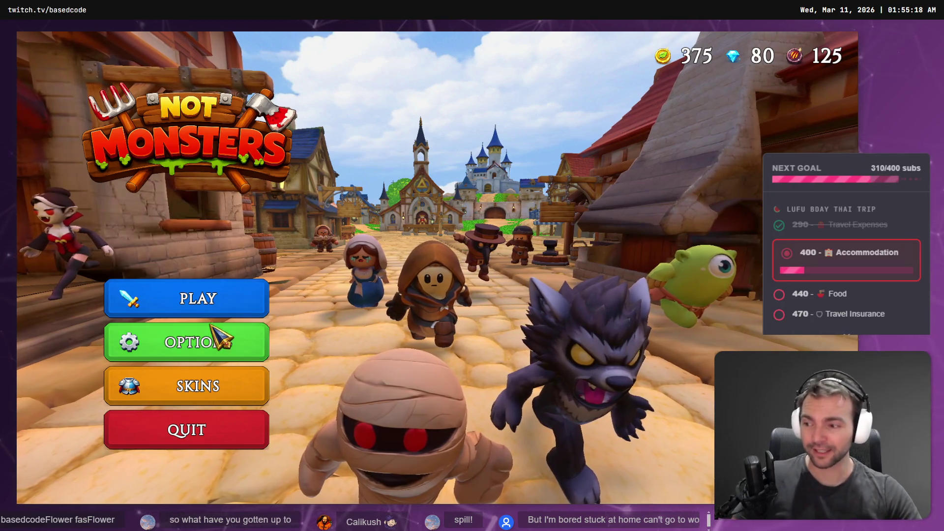
Start a match by choosing PLAY on the Not Monsters main menu
left_click(227, 316)
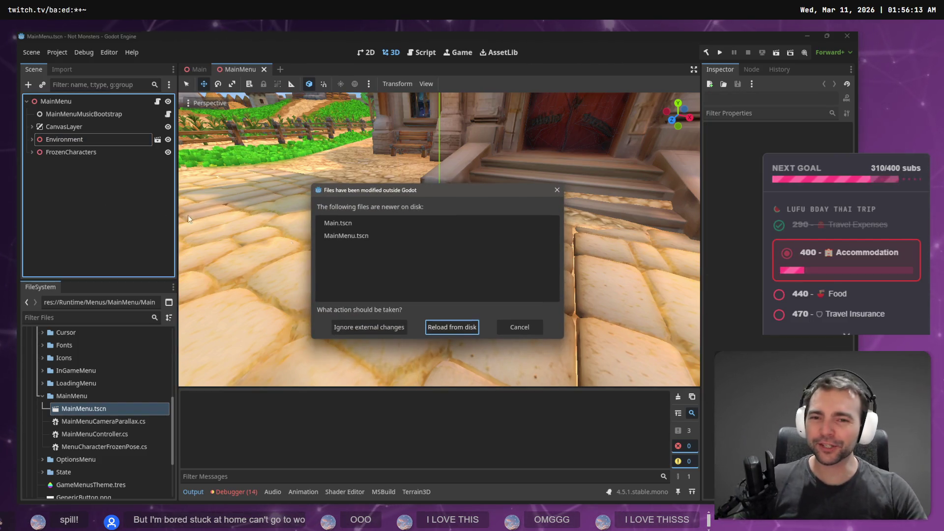
Reload the changed Main and MainMenu scenes from disk, then fly toward the town square
left_click(455, 330)
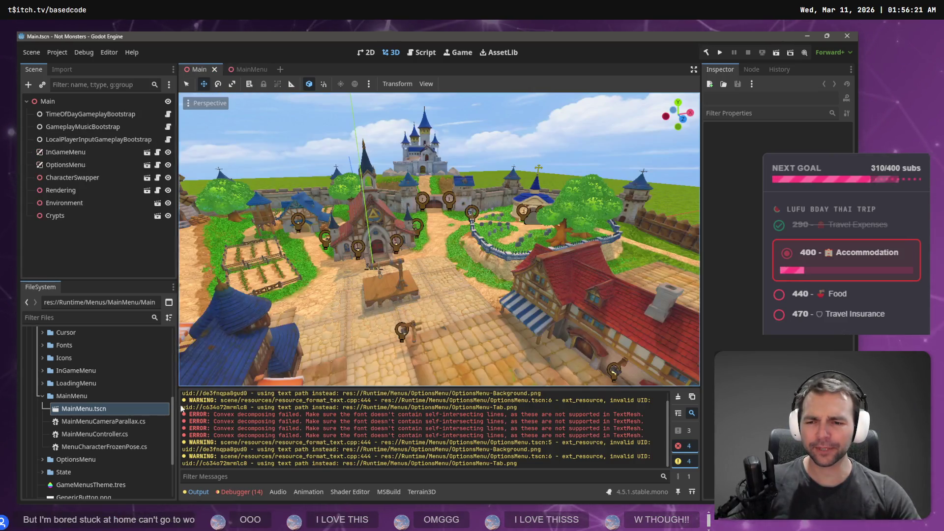
key("w")
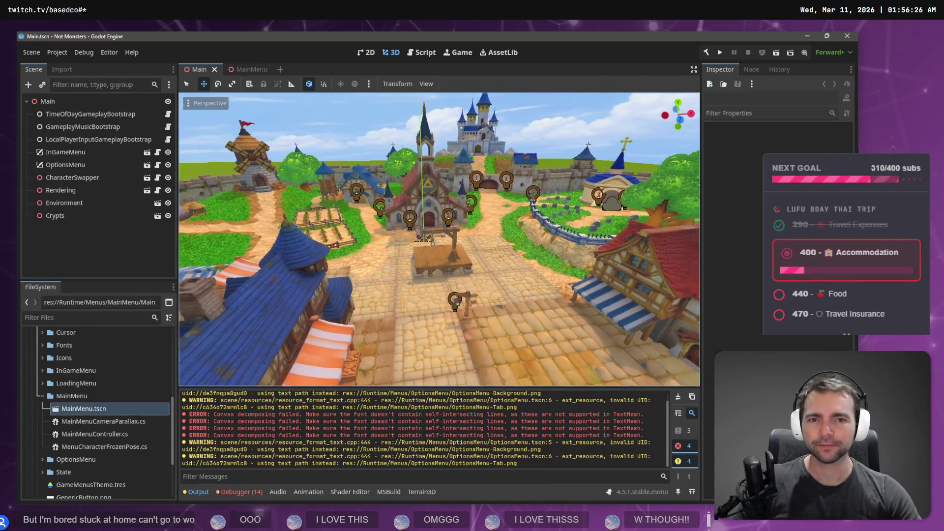
key("w")
key("w")
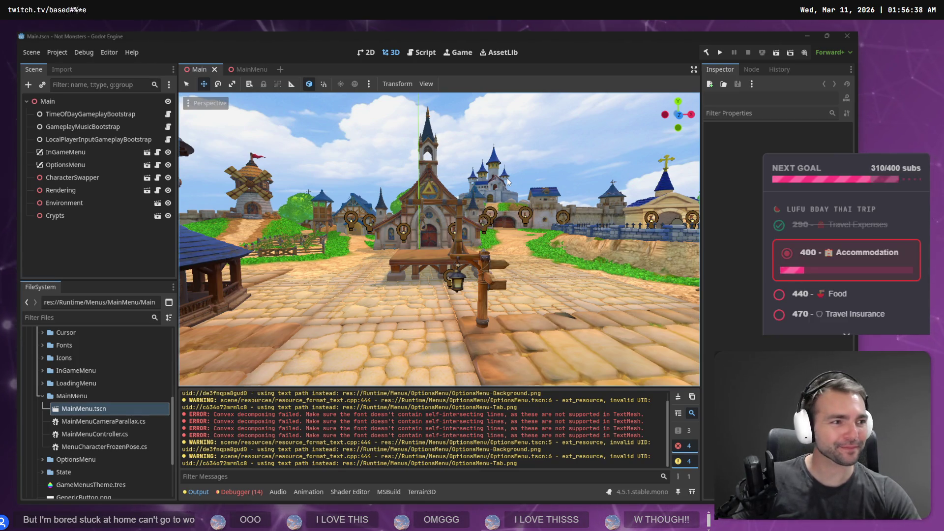
key("alt+Tab")
Return to Godot and run the project with F5, bringing up the Not Monsters splash logo
scroll(258, 278, "down", 2)
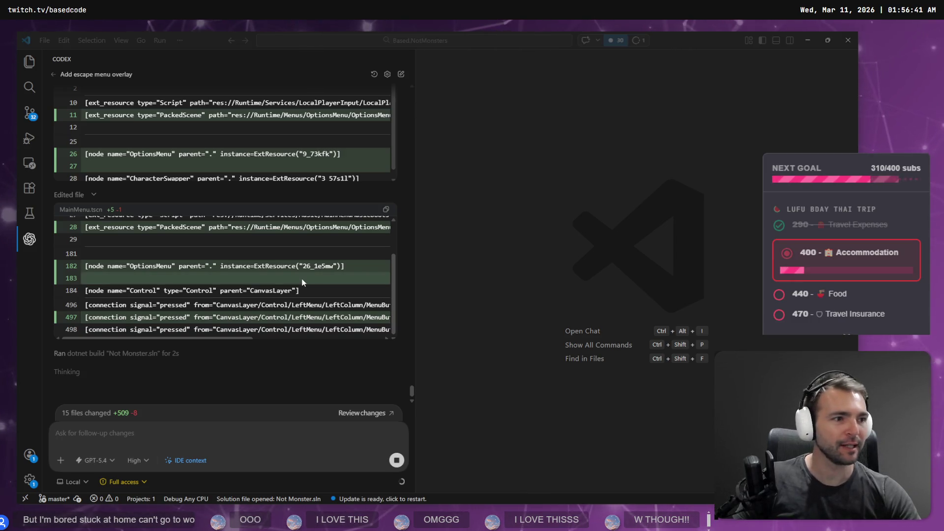
key("alt+Tab")
key("F5")
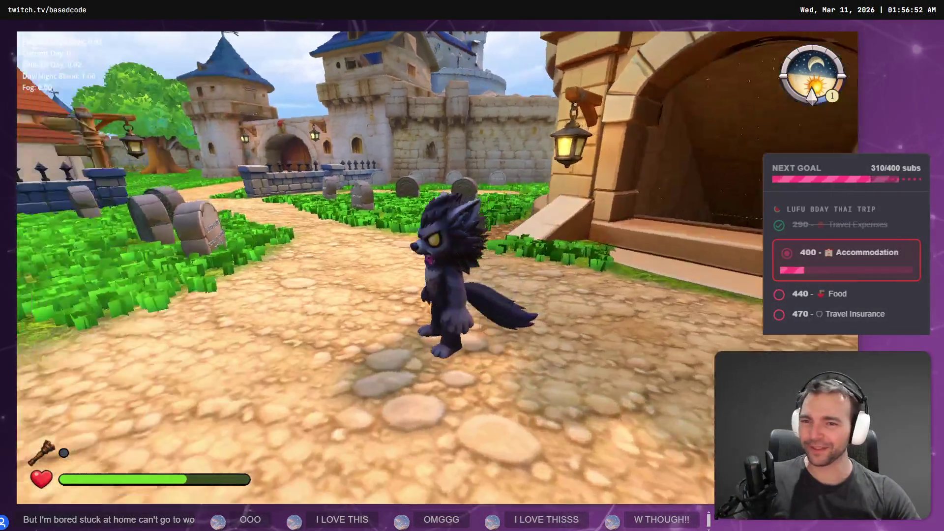
Open the Options modal from the pause menu and view its Controls tab
key("Escape")
left_click(479, 244)
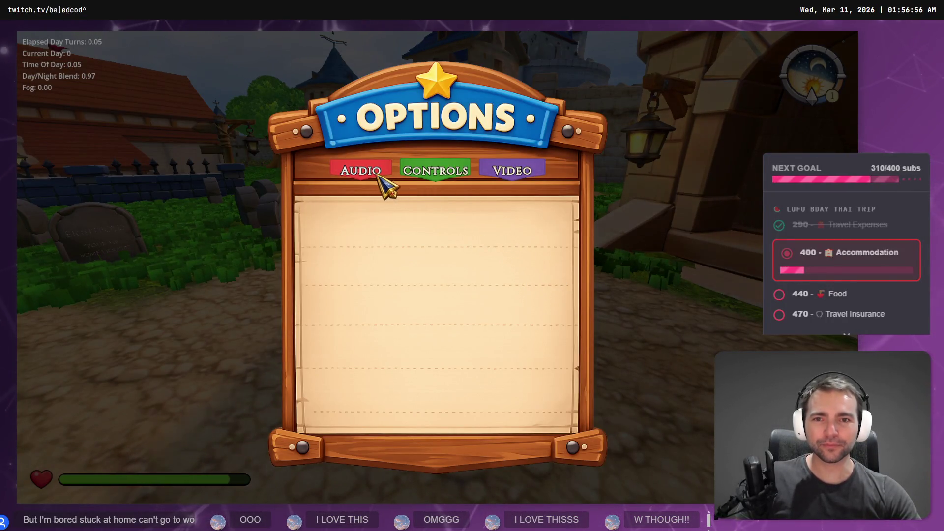
left_click(445, 173)
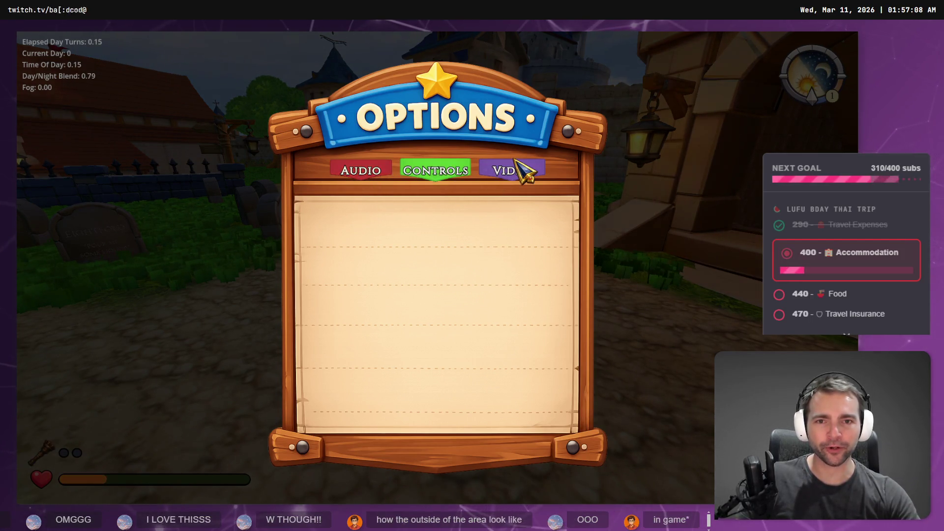
Close Options and the pause menu, quit the game, and return to the Codex chat
key("Escape")
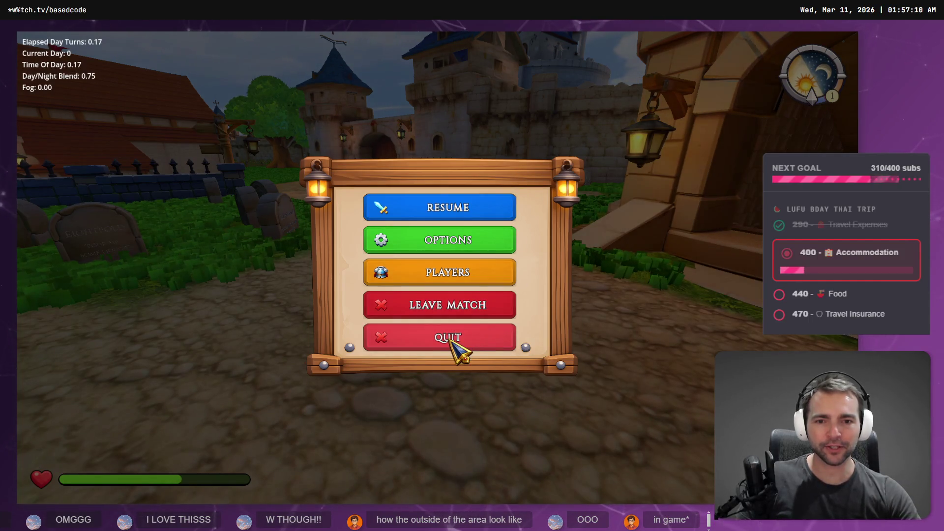
key("Escape")
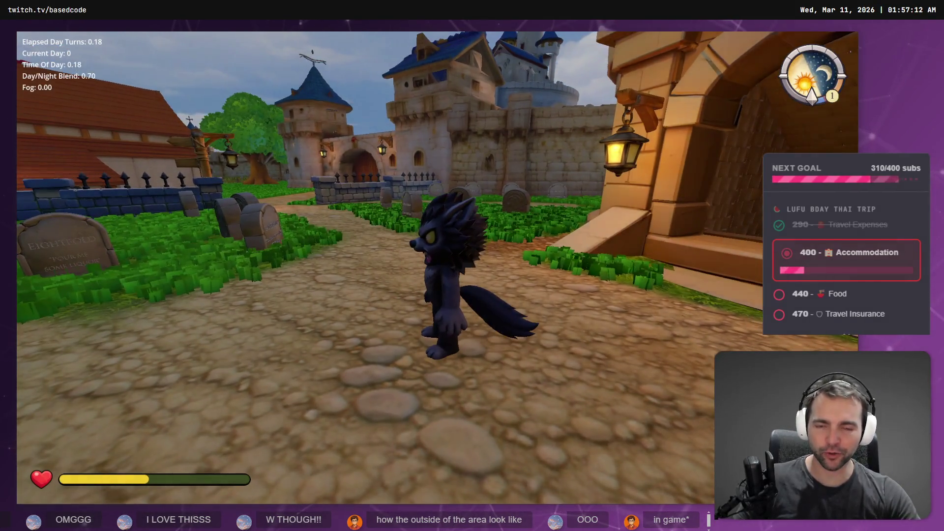
key("alt+F4")
key("alt+Tab")
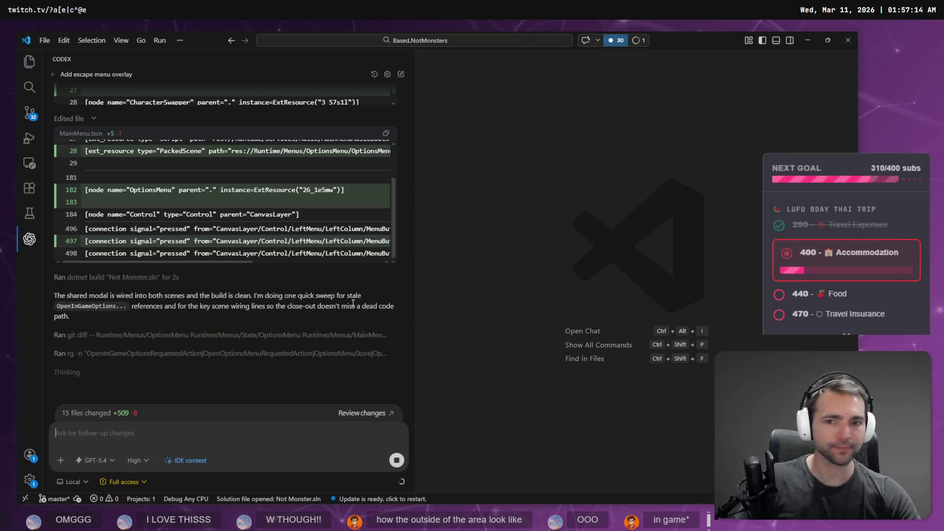
Dictate a report that Leave match and Quit no longer work, capitalising 'Leave'
key("super+h")
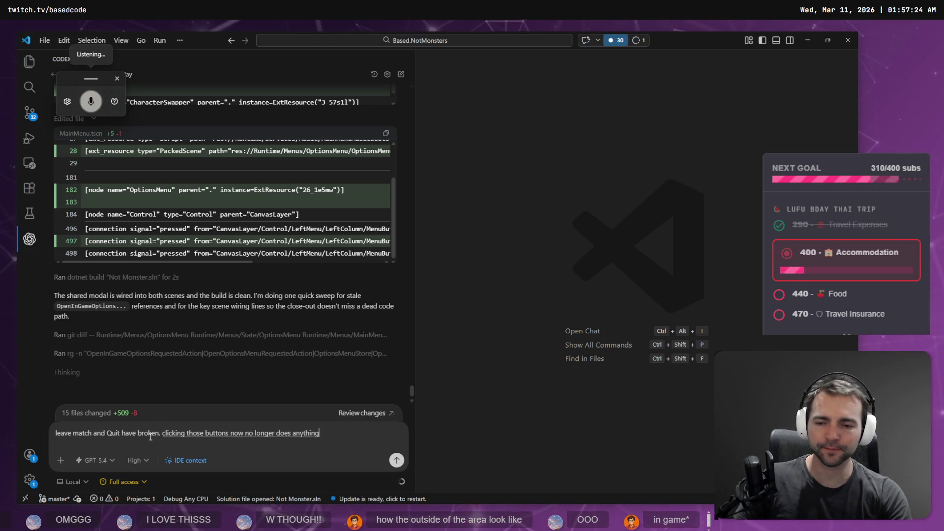
key("super+h")
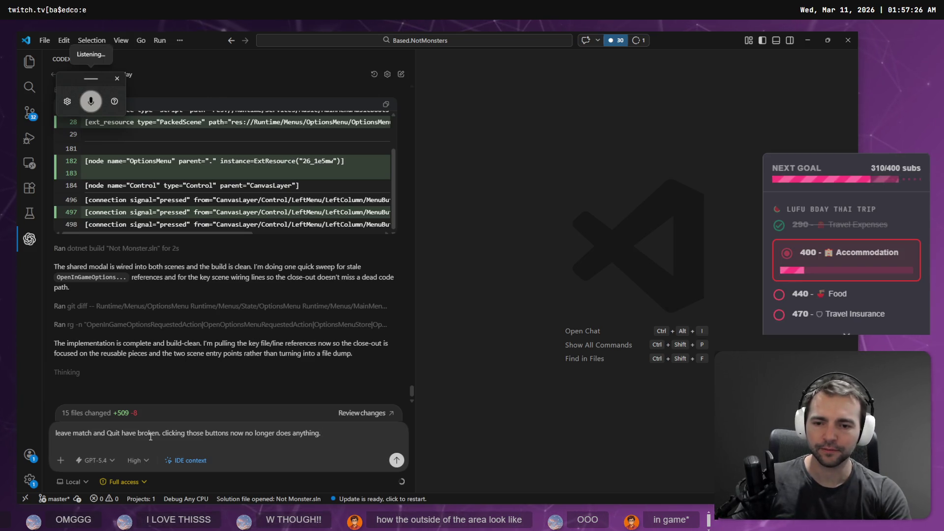
key("Escape")
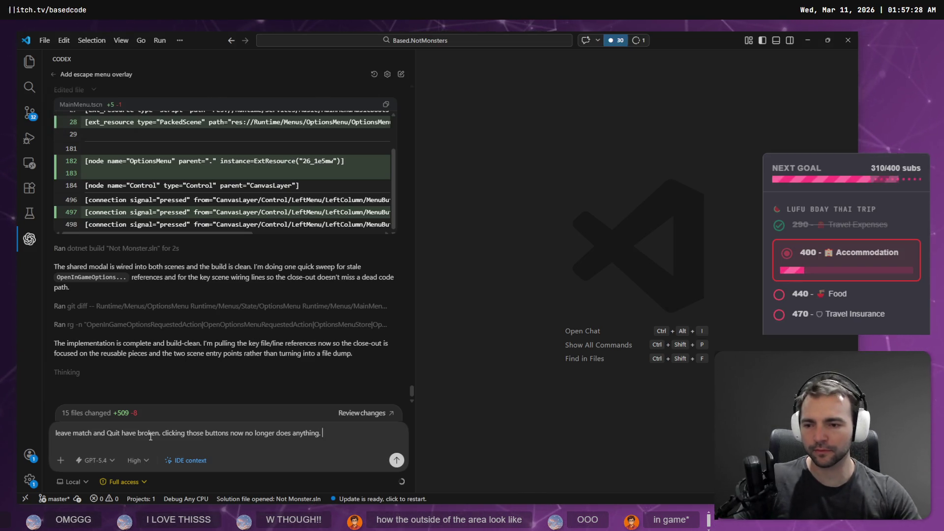
type("\"")
key("Delete")
type("L")
Wrap "Leave match" and "Quit" in quotation marks in the message
key("ctrl+Right")
key("Right")
key("Right")
key("Right")
type("\"")
key("ctrl+Right")
key("ctrl+Right")
type("\"")
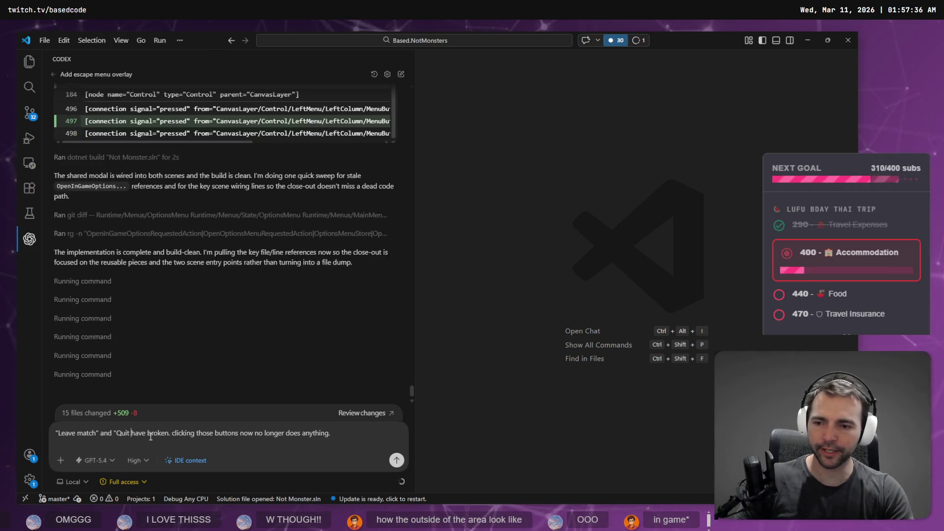
key("ctrl+Right")
type("\"")
Send the bug report to Codex and switch back to Godot
key("Return")
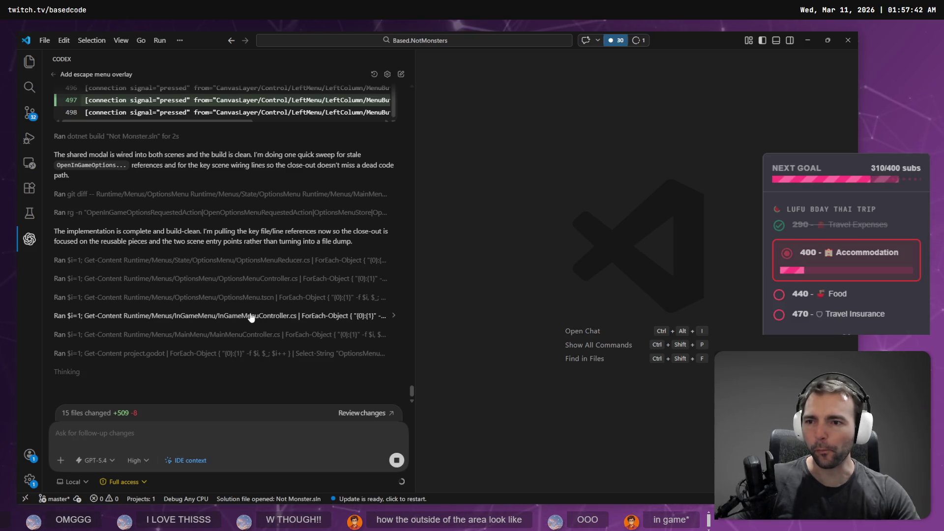
scroll(242, 305, "up", 3)
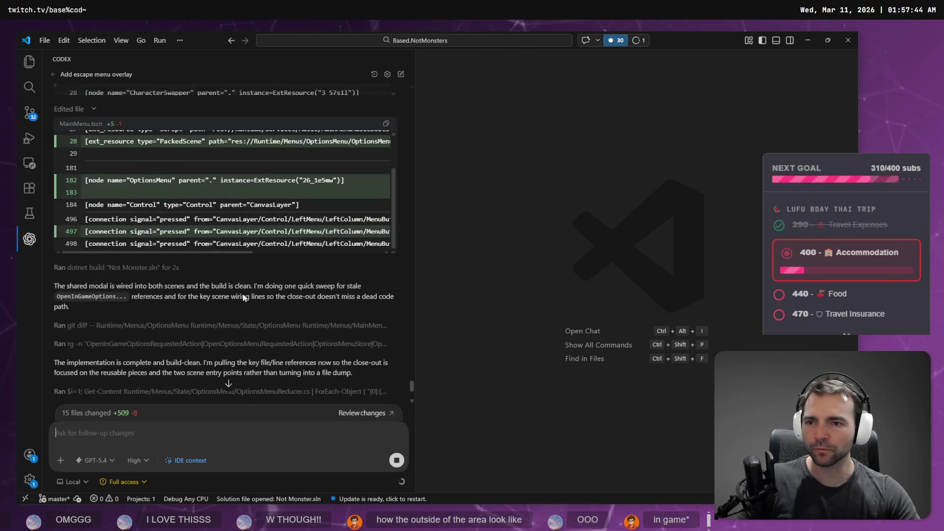
key("alt+Tab")
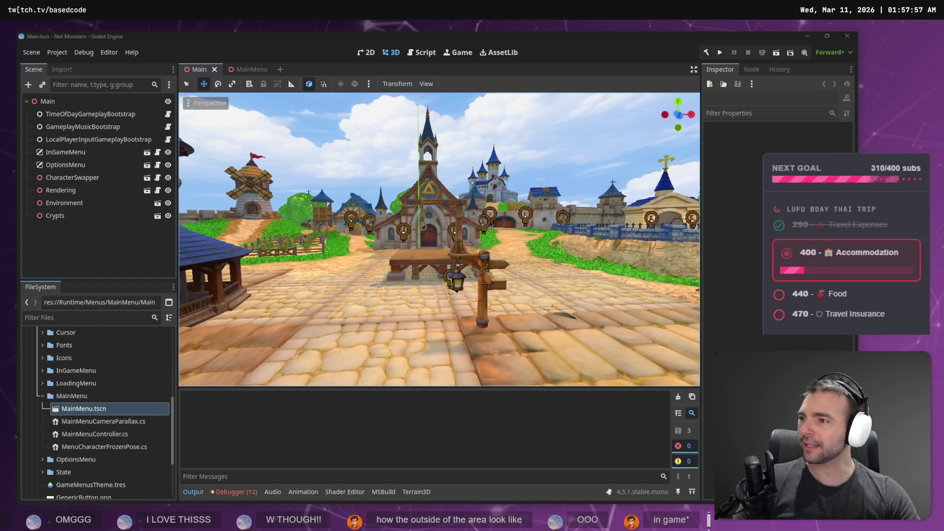
Fly the editor camera toward the market street, then build and run the game with F5
mouse_move(521, 164)
left_mouse_down()
mouse_move(315, 171)
mouse_move(403, 172)
mouse_move(500, 190)
left_mouse_up()
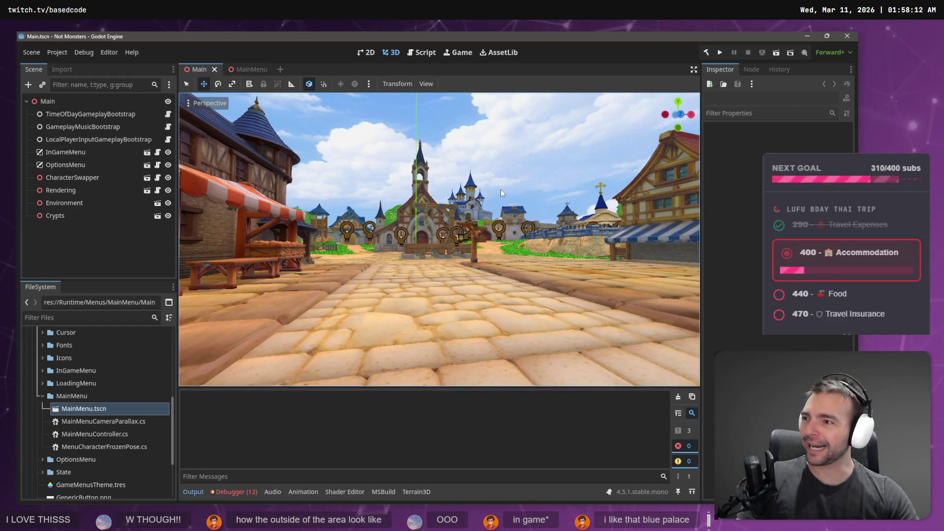
key("F5")
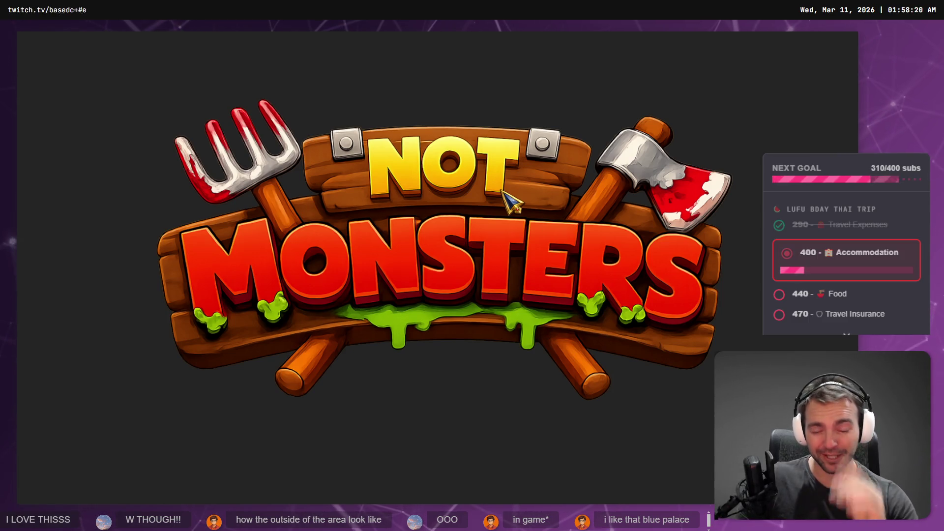
Run up the path toward the castle, leap off the wooden walkway and climb a wall
key("w")
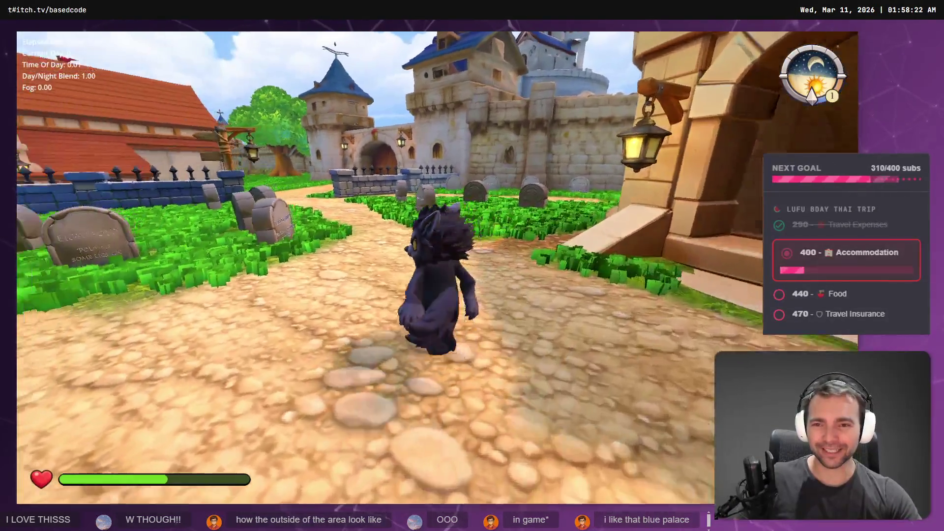
key("shift")
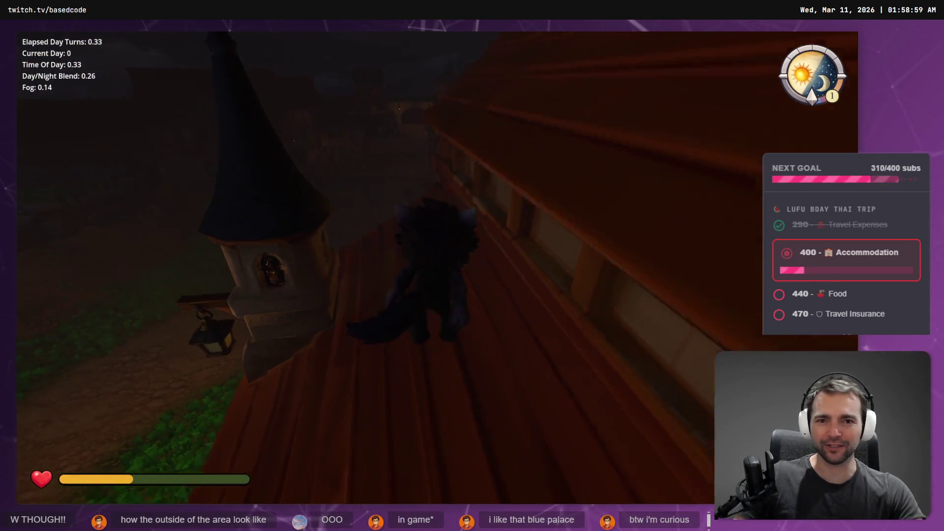
key("space")
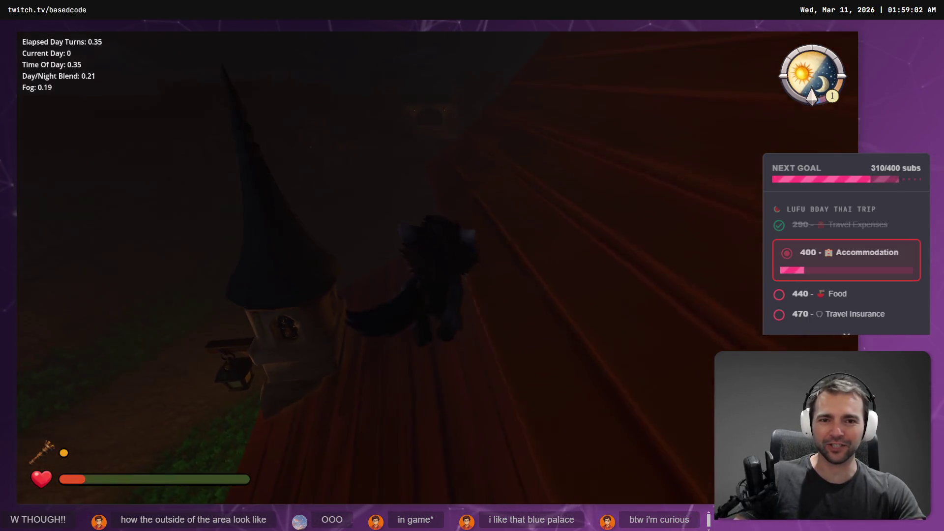
key("space")
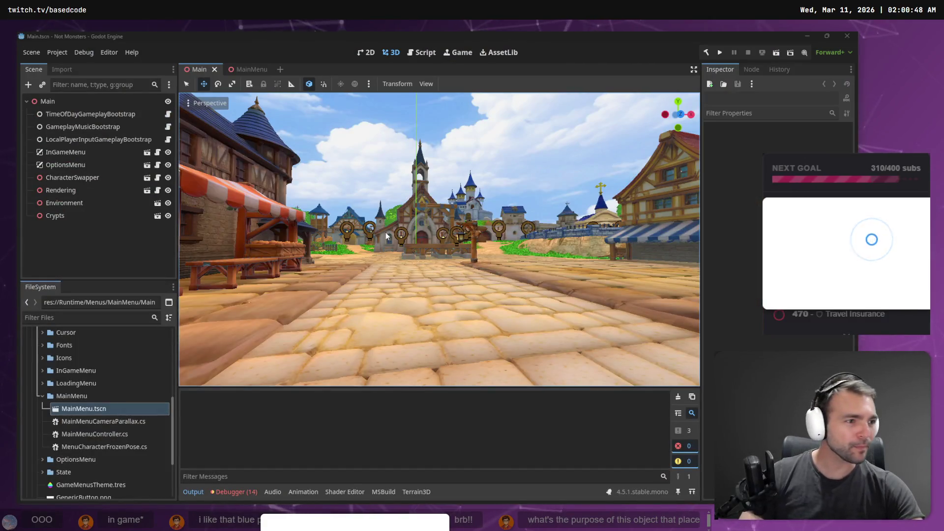
Open InGameMenuController.cs from Codex's changed-files list and jump to its end
scroll(208, 353, "down", 15)
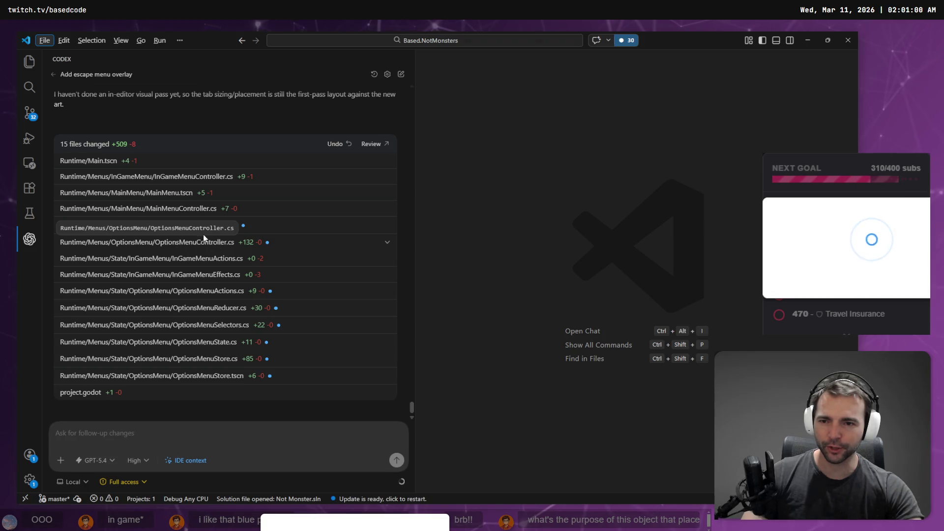
left_click(217, 180)
scroll(550, 184, "down", 6)
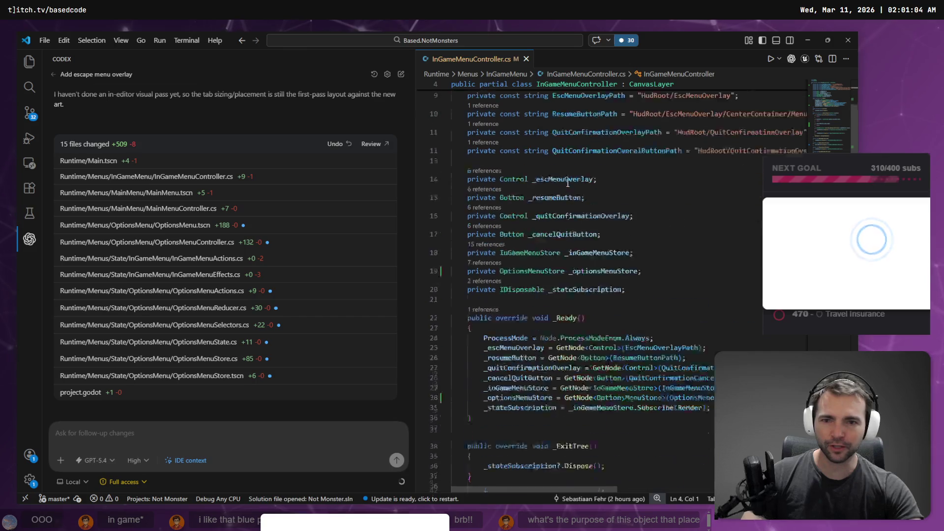
left_click(836, 110)
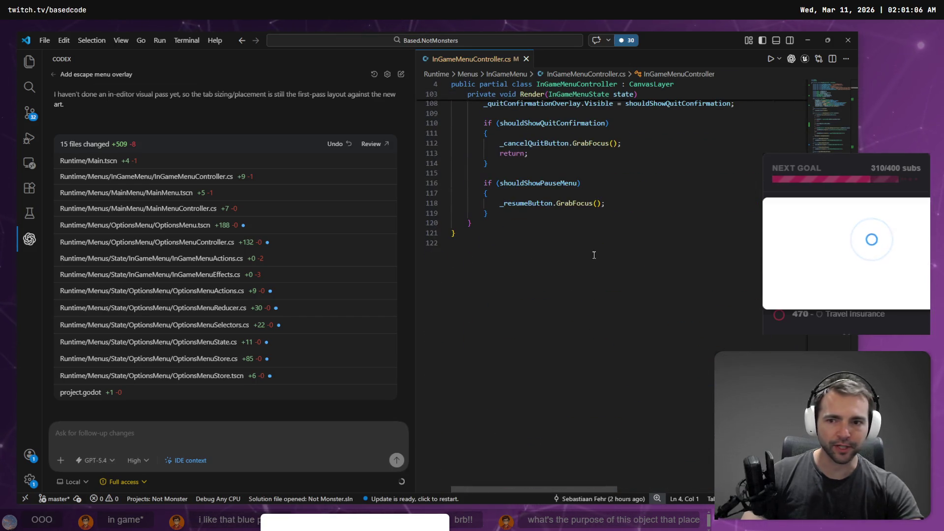
Review Codex's combined diff of the changes, then start dictating a follow-up message
left_click(378, 144)
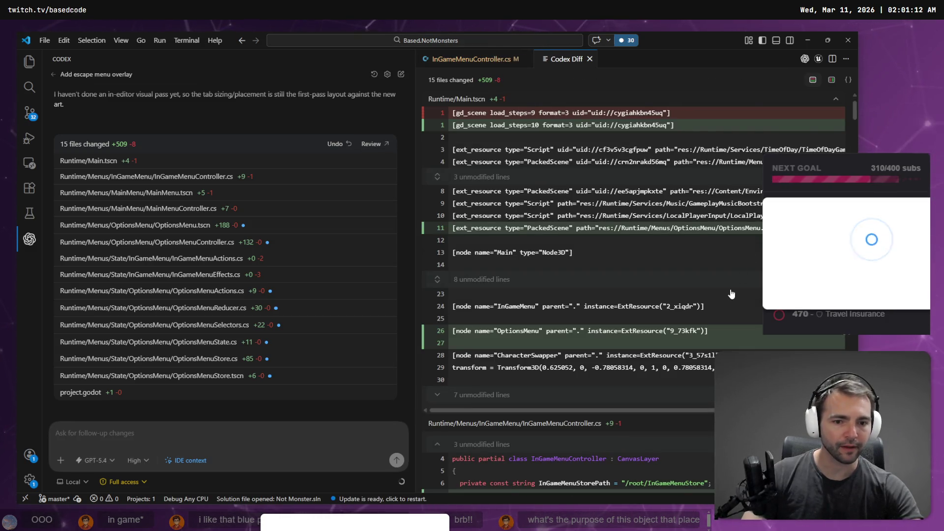
scroll(636, 261, "down", 10)
scroll(594, 164, "down", 10)
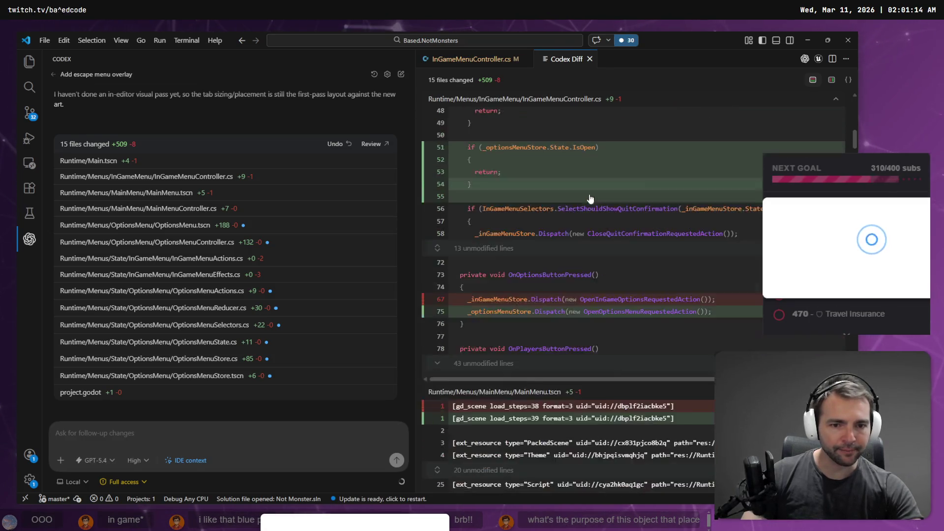
scroll(592, 217, "up", 5)
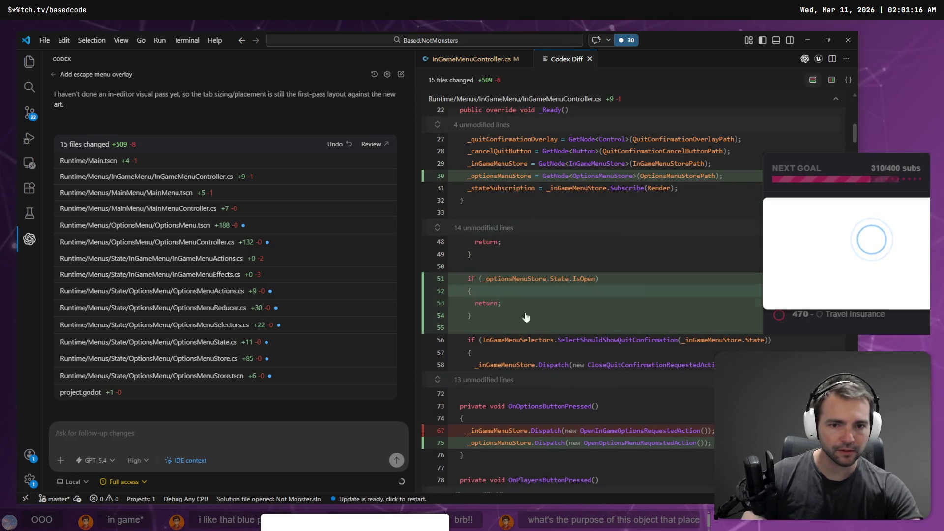
scroll(531, 309, "up", 5)
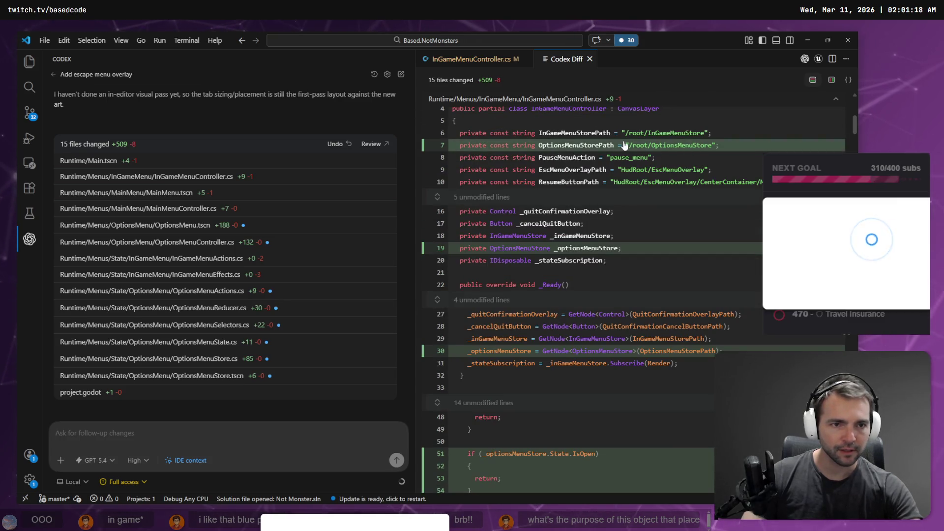
scroll(556, 375, "down", 3)
scroll(556, 374, "down", 4)
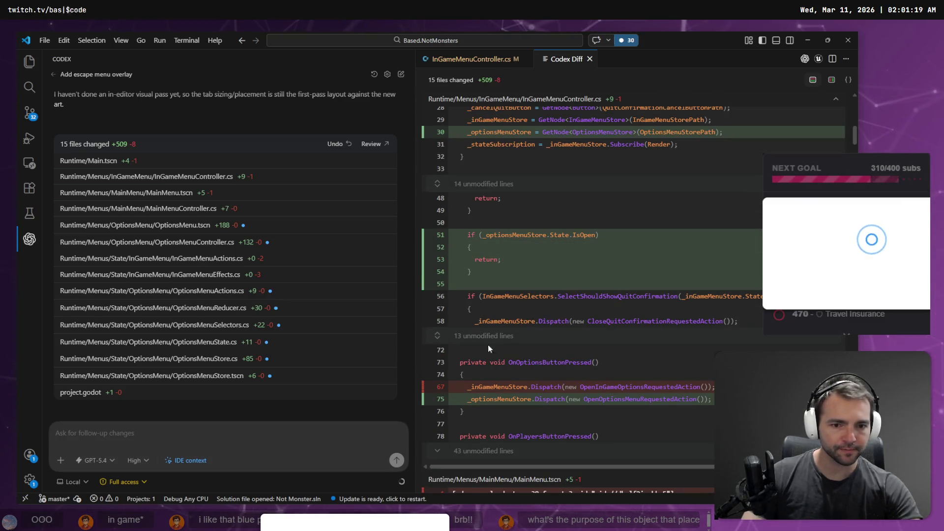
scroll(580, 335, "down", 6)
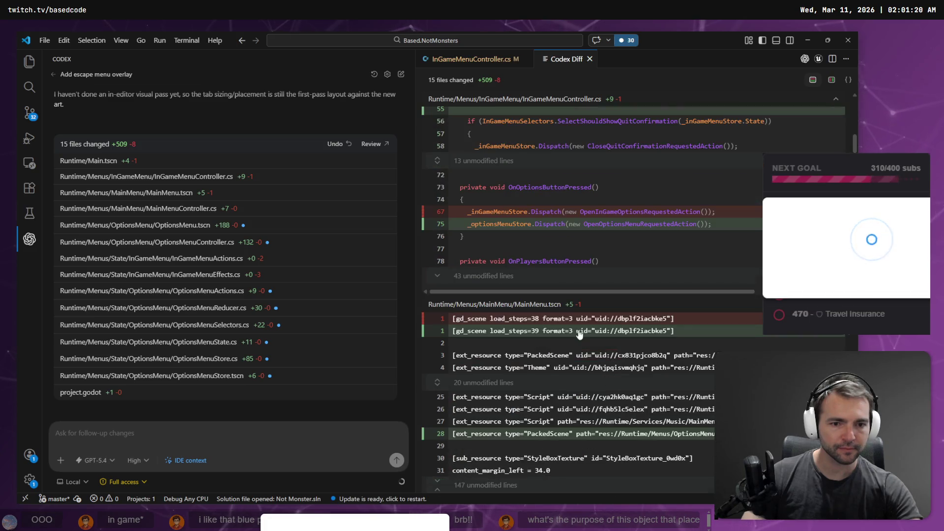
left_click(165, 441)
key("super+h")
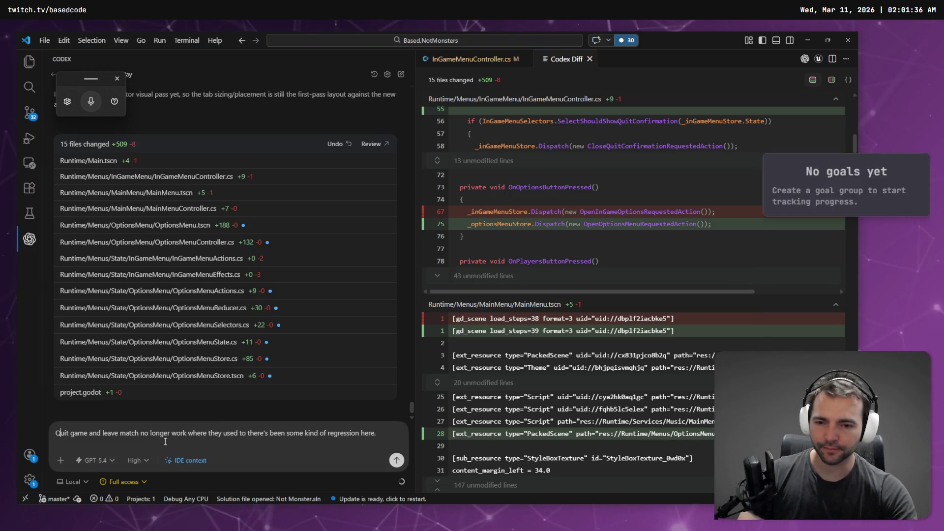
Dictate and send the Quit/Leave Match regression report to Codex, then return to Godot
key("super+h")
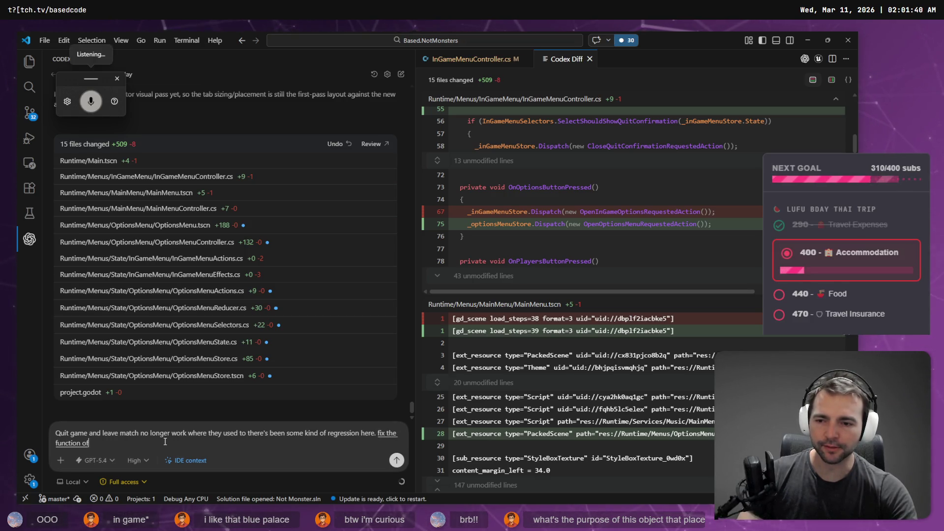
key("Return")
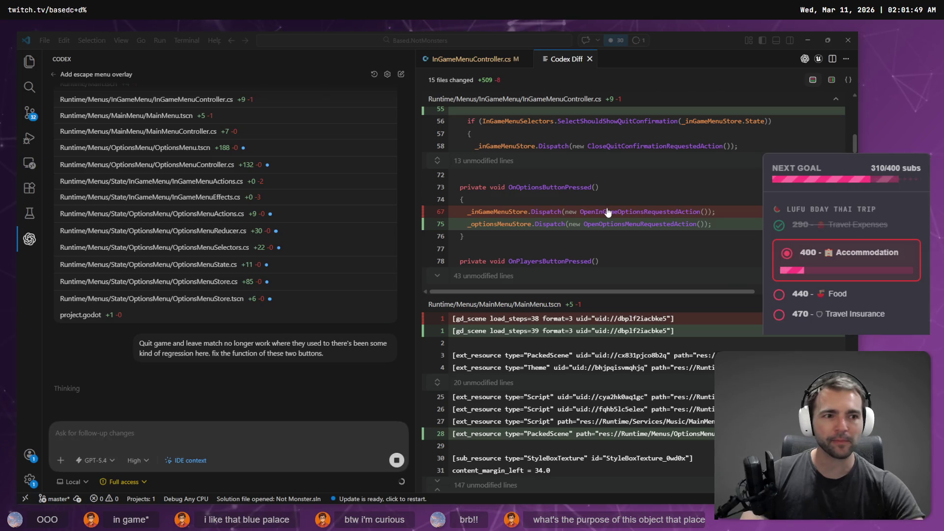
key("alt+Tab")
right_click(654, 181)
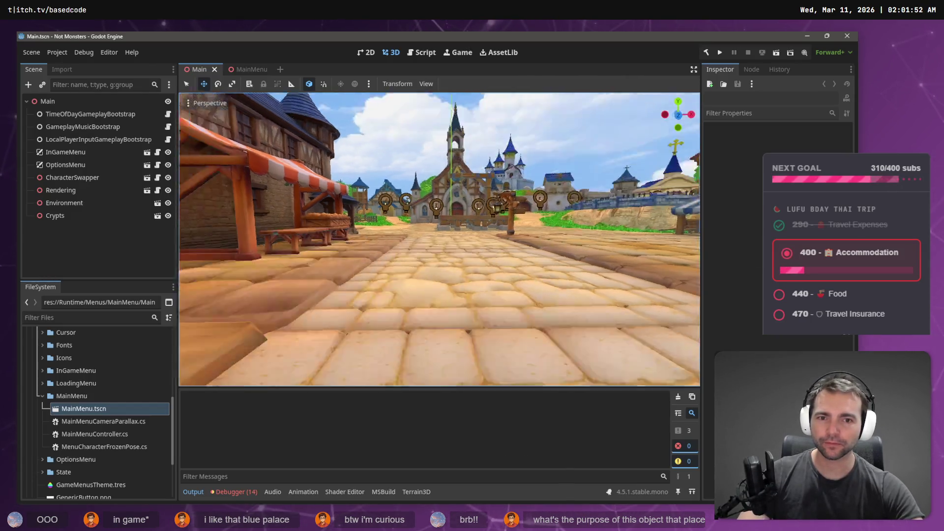
Fly the editor camera over the town square toward the church, castle and red-roofed houses
key("w")
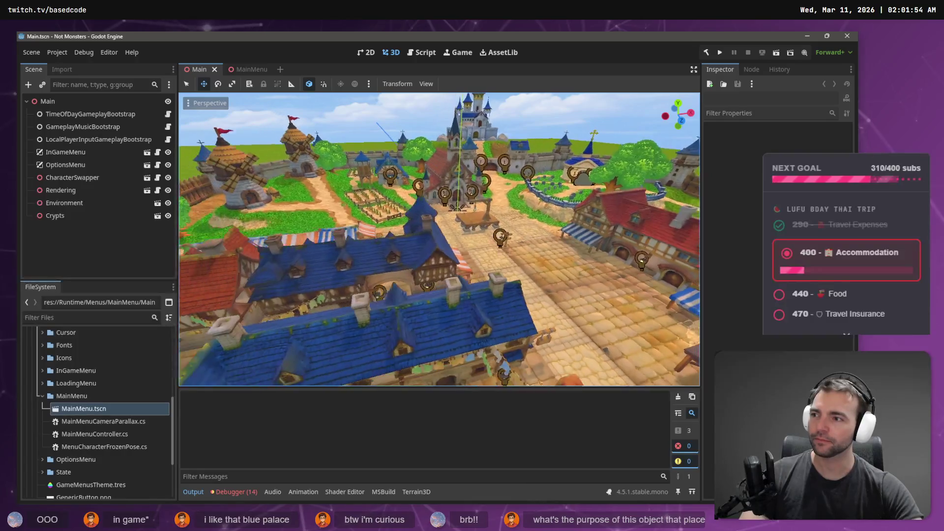
key("w")
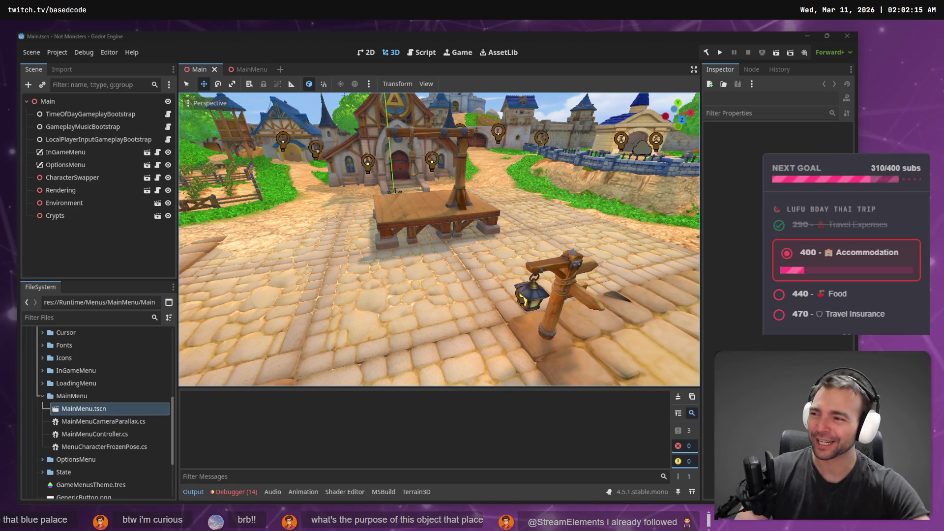
scroll(439, 239, "down", 5)
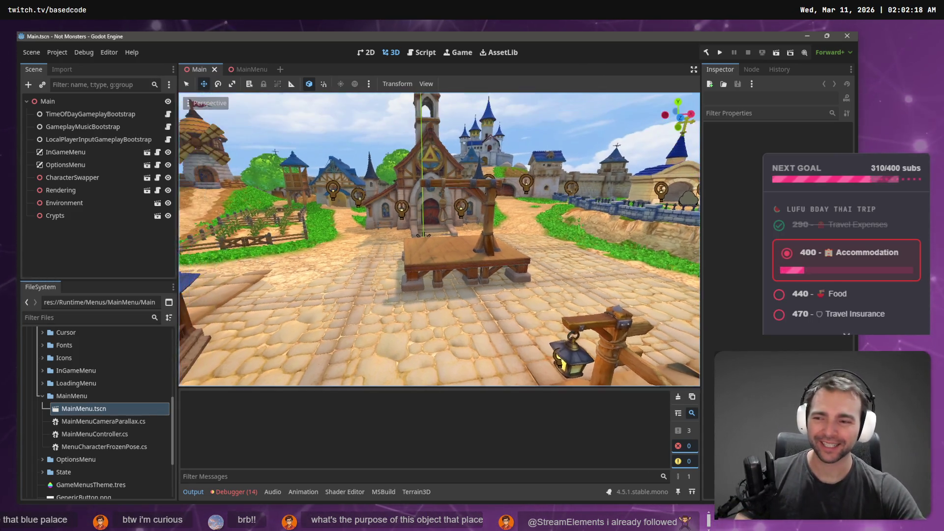
key("w")
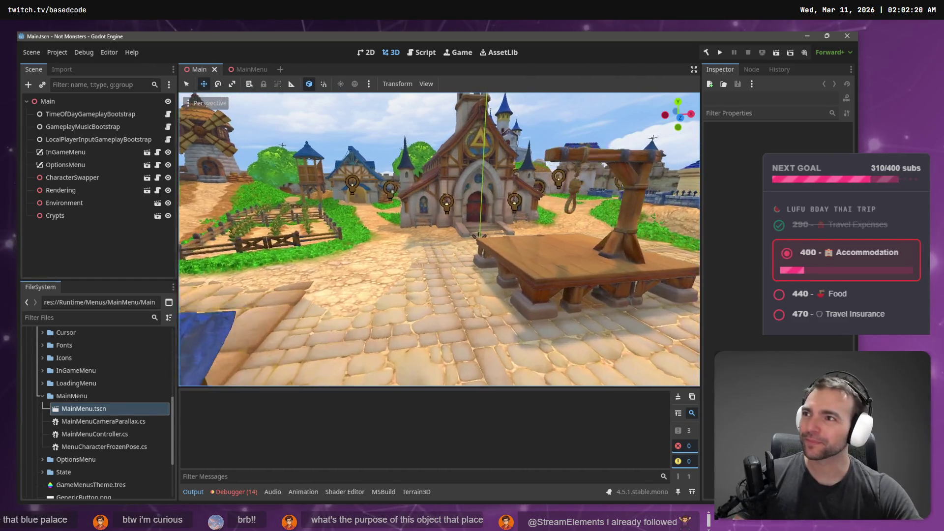
key("w")
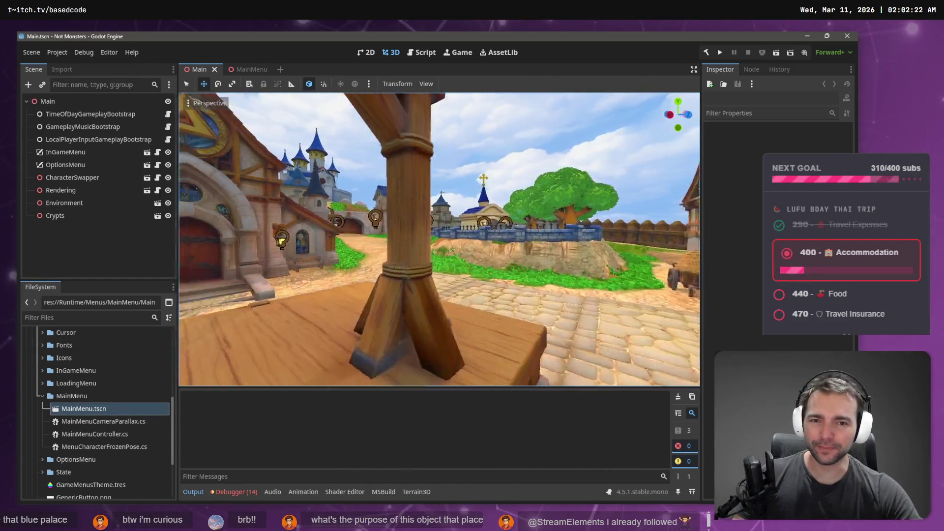
key("w")
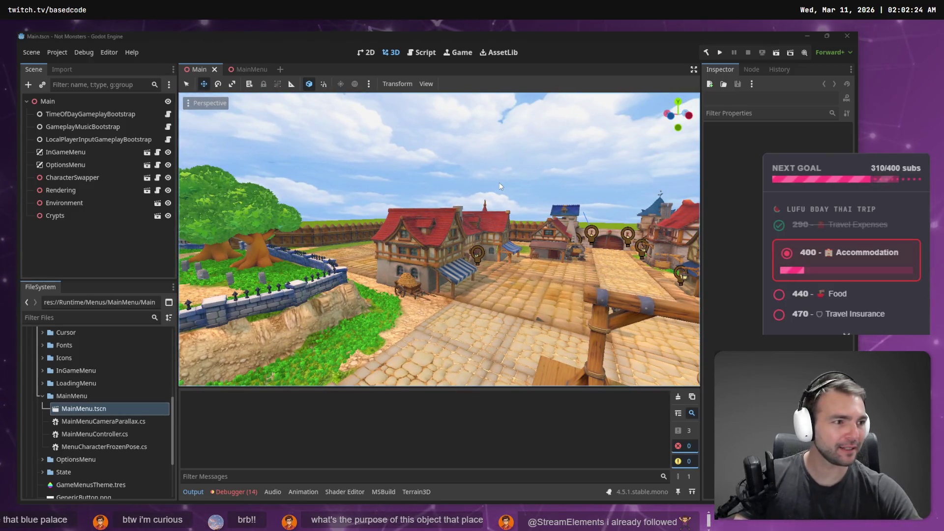
Check Codex's progress in VS Code, then return to Godot and run the scene with F6
key("alt+Tab")
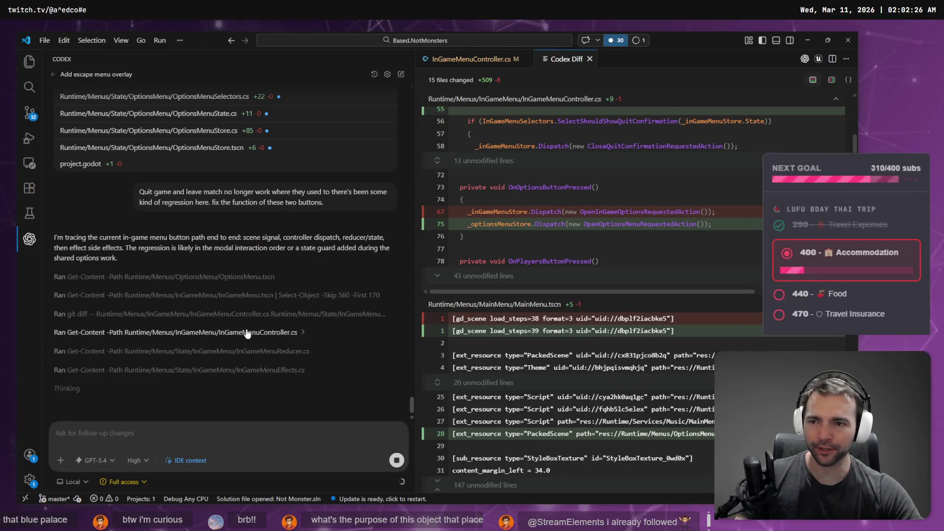
key("alt+Tab")
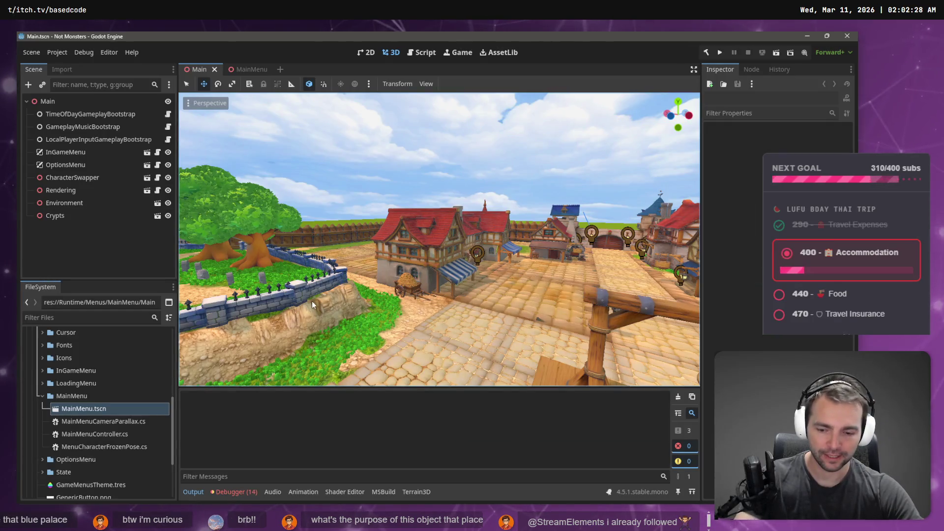
key("F6")
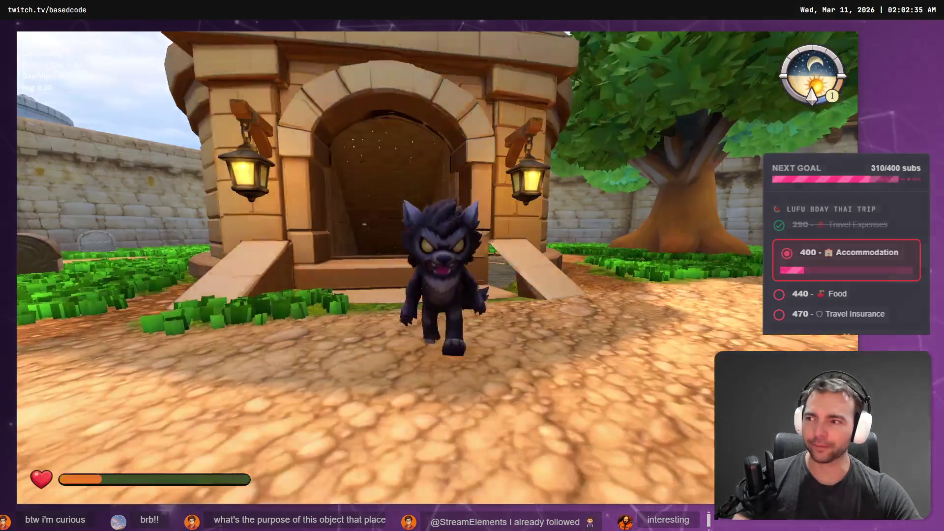
Test a pause-menu button, walk between the graves, then stop the running game
key("Escape")
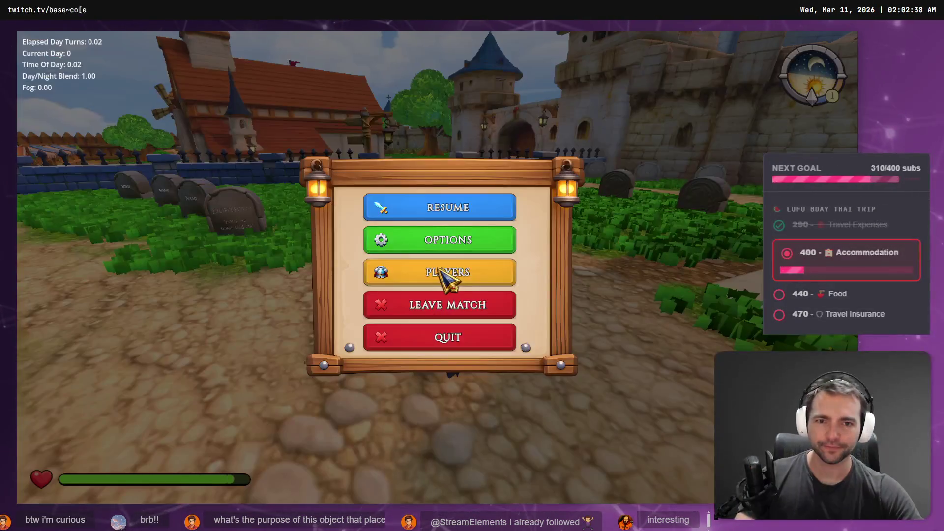
left_click(447, 304)
key("w")
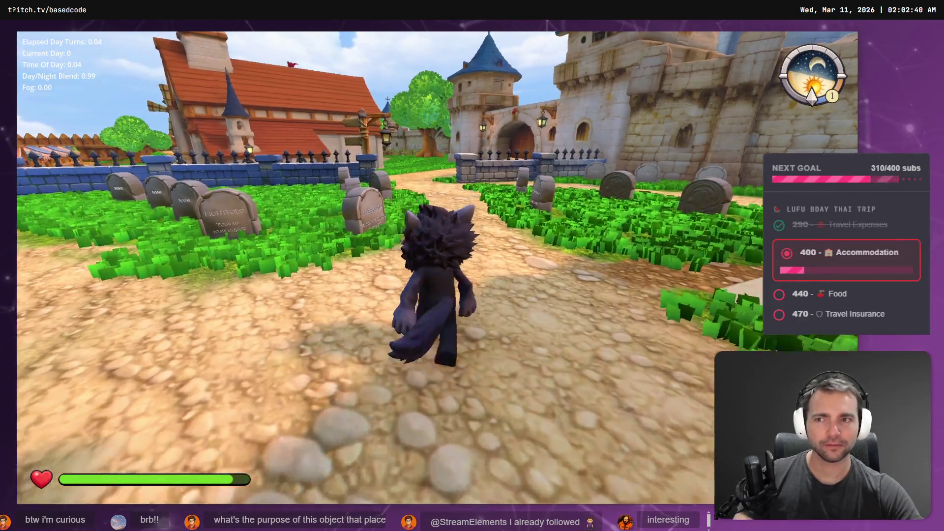
key("F8")
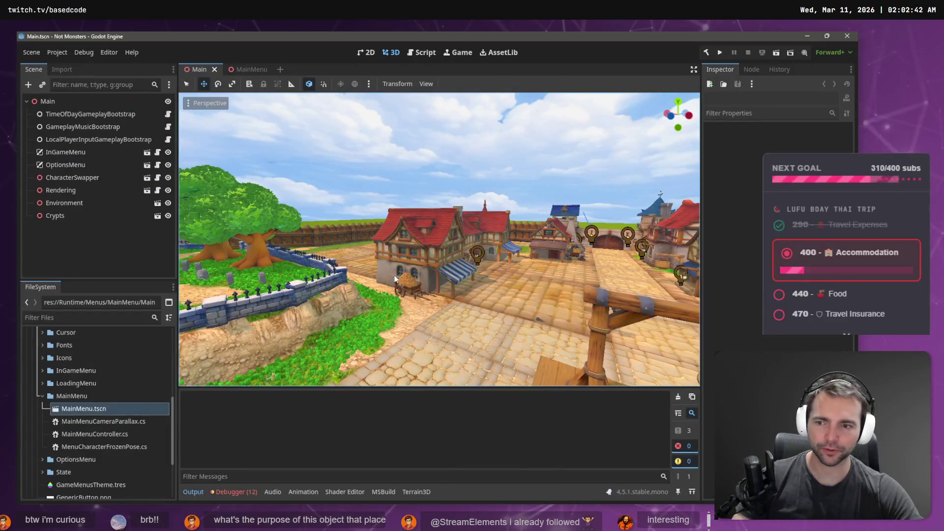
Run the MainMenu scene with F6 and check its Options panel opens and closes
left_click(241, 70)
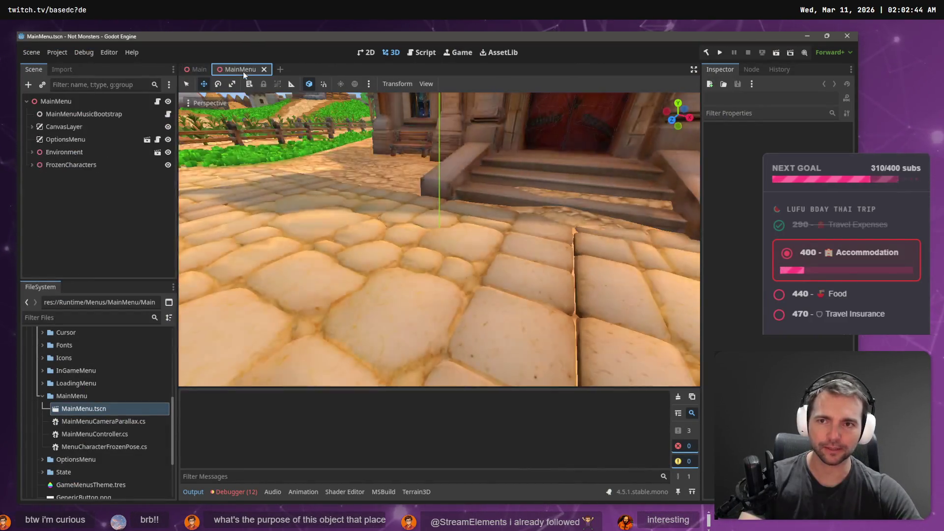
key("F6")
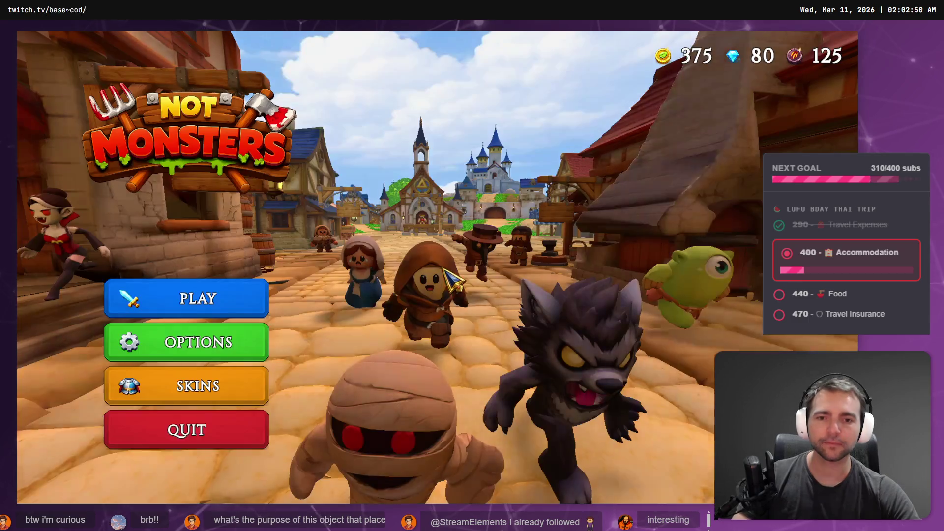
left_click(226, 353)
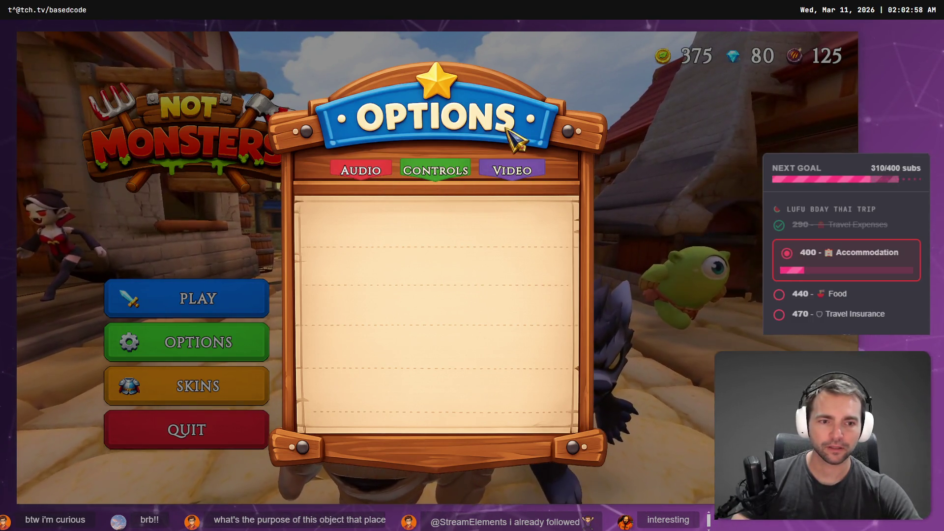
key("Escape")
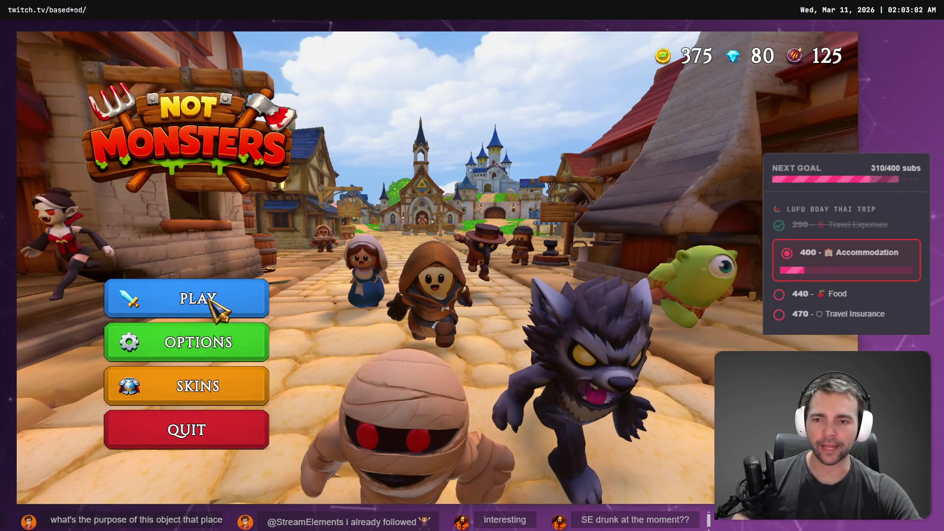
Start a match with Play, open Options from the pause menu, then resume playing
left_click(217, 310)
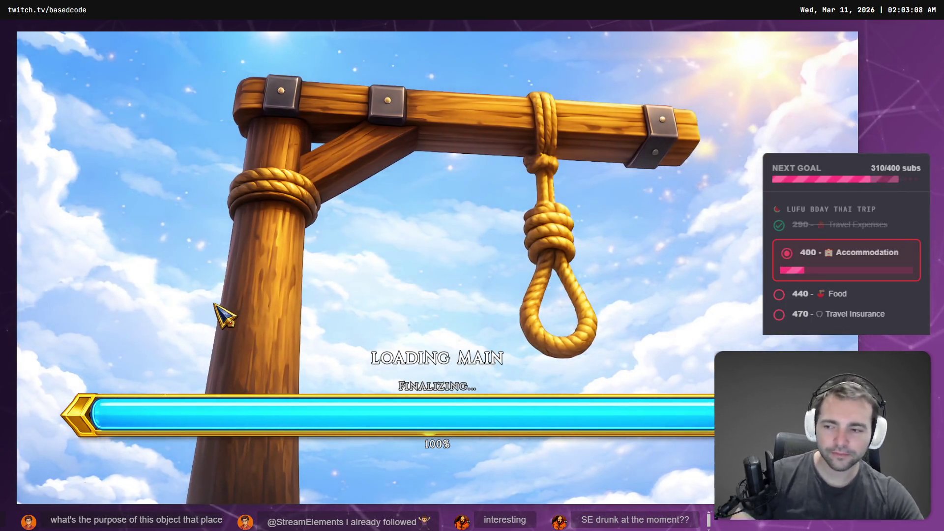
key("Escape")
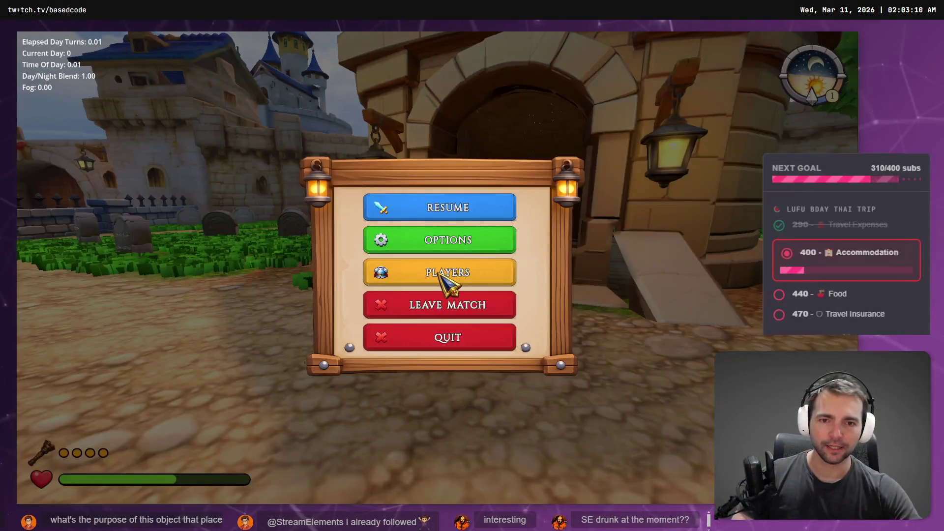
left_click(452, 242)
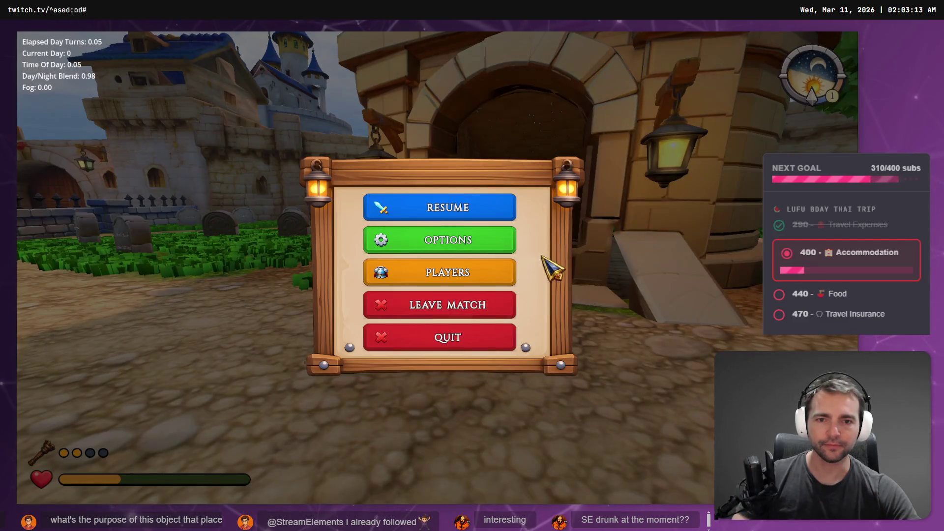
key("Escape")
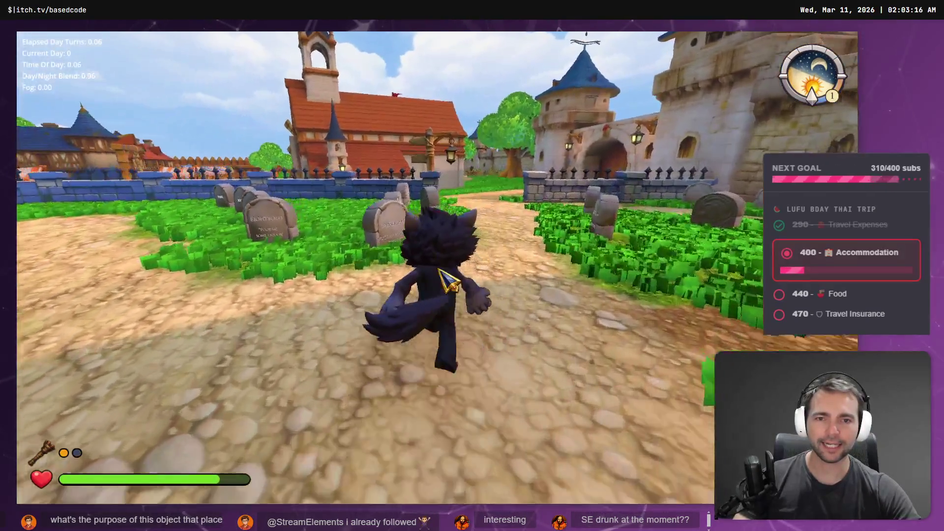